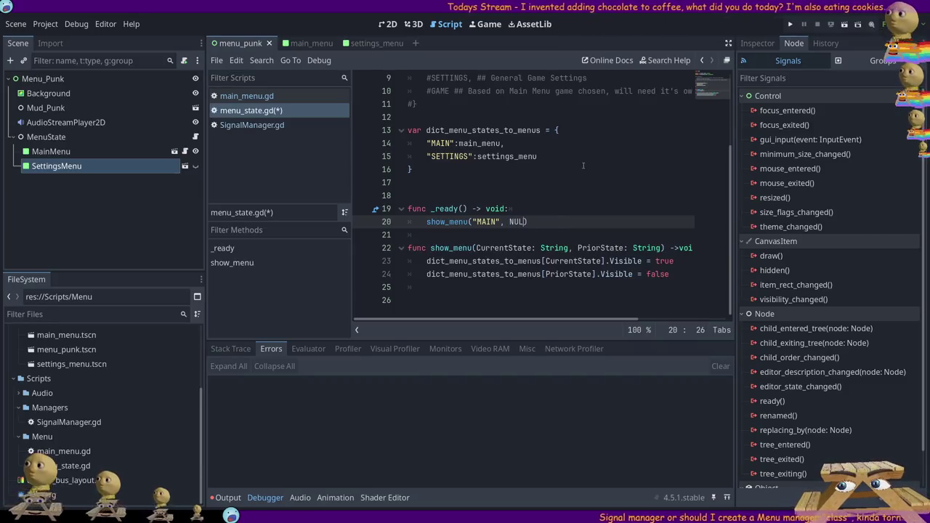
Replace null with an empty string "" as the prior state in line 20's show_menu call.
type("L")
key("Return")
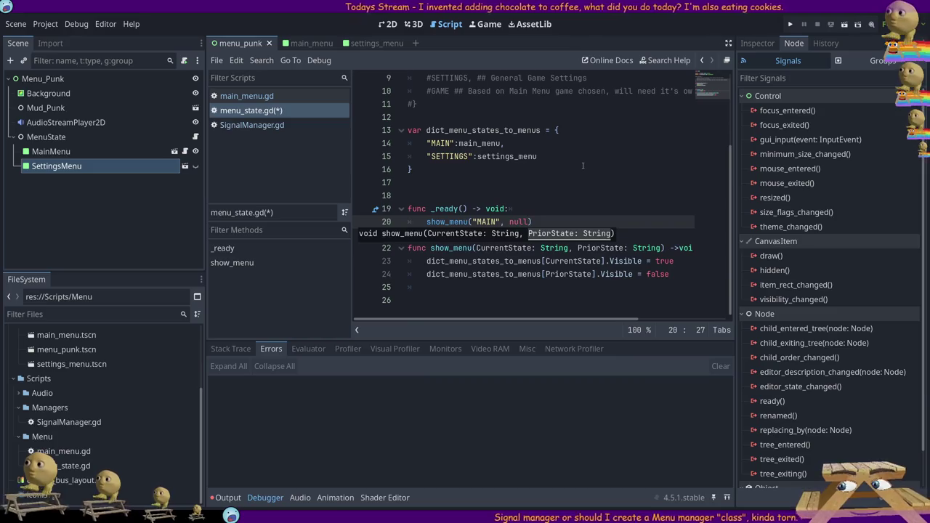
key("Down")
key("Down")
key("Down")
key("End")
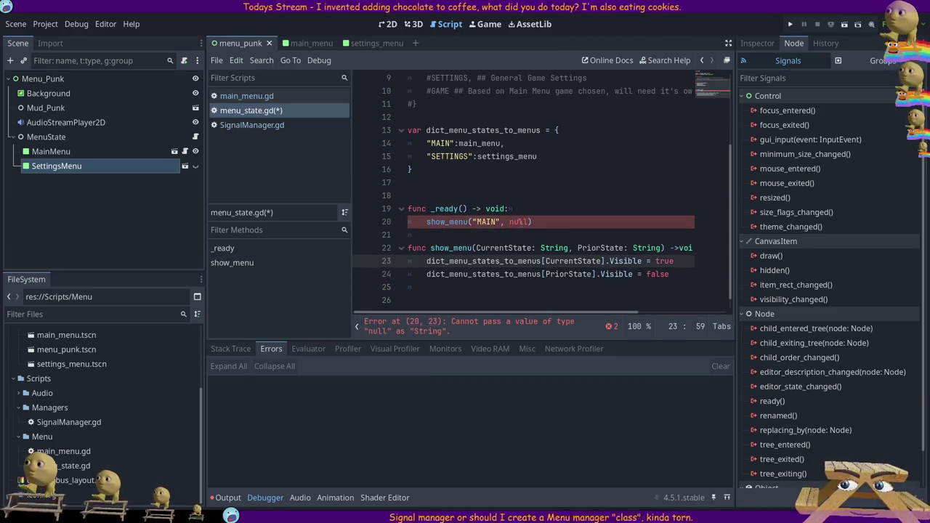
double_click(515, 222)
key("BackSpace")
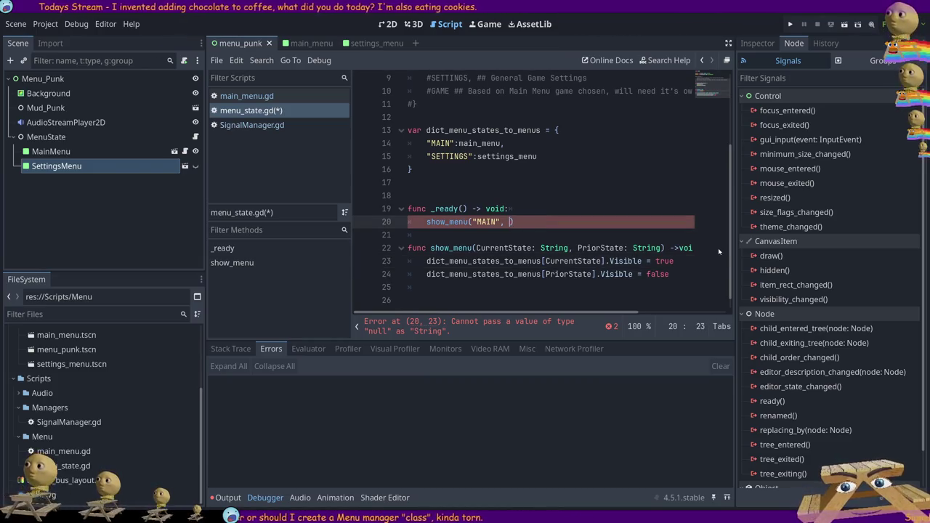
type("\"")
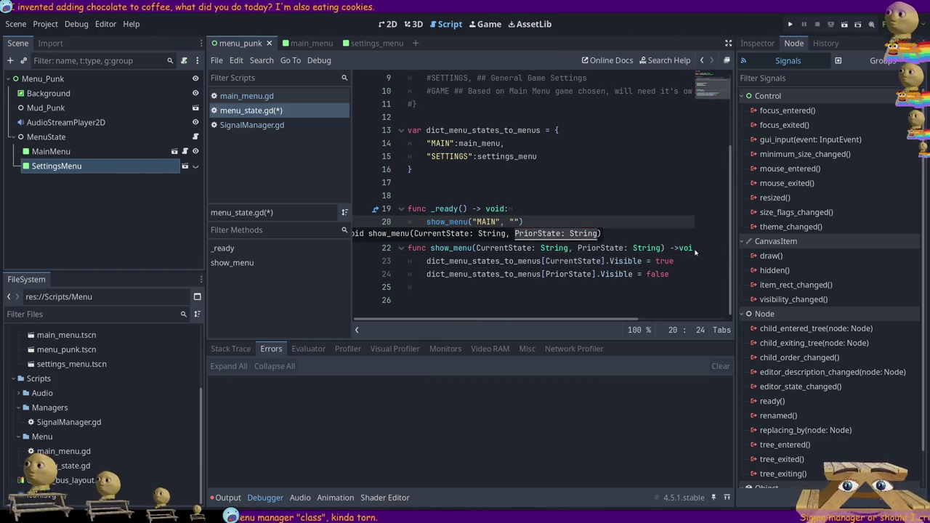
Add an if PriorState="": check below line 23 and indent the next line under it.
left_click(694, 260)
key("Return")
type("i")
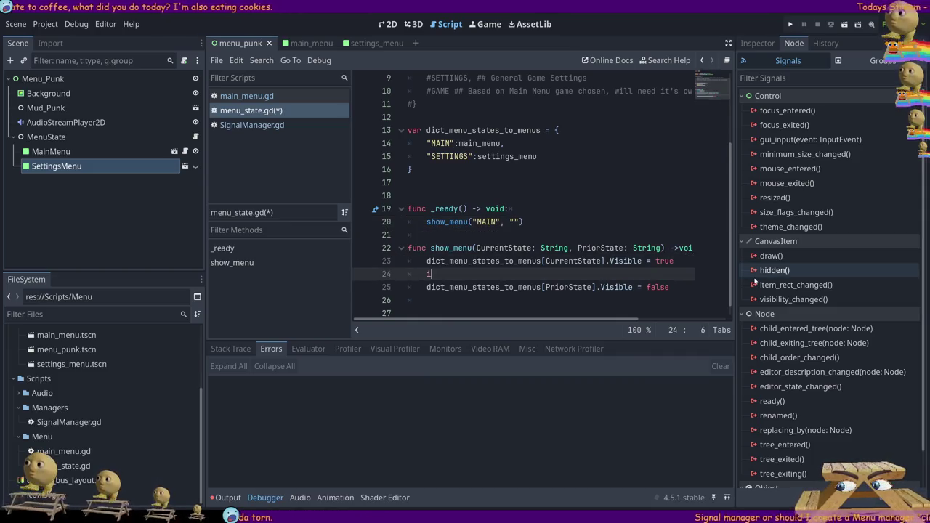
type("f Pr")
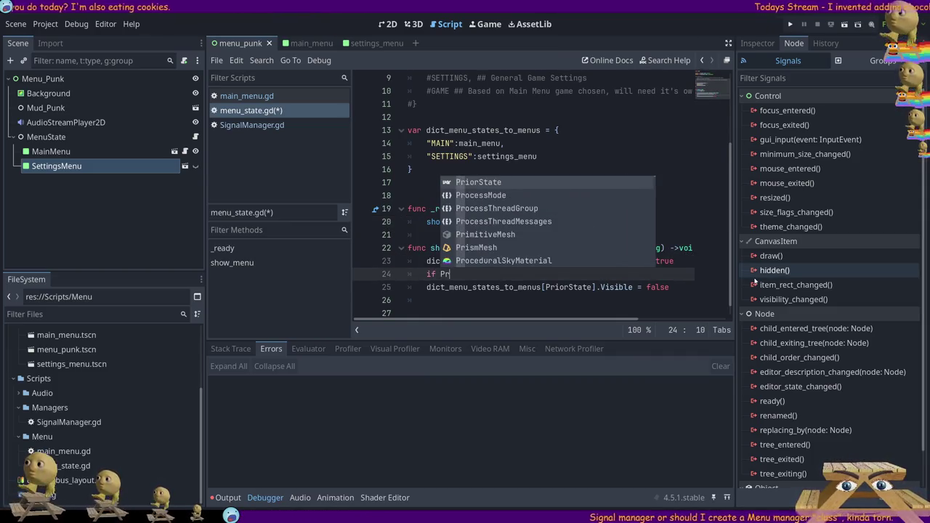
key("Return")
type("=")
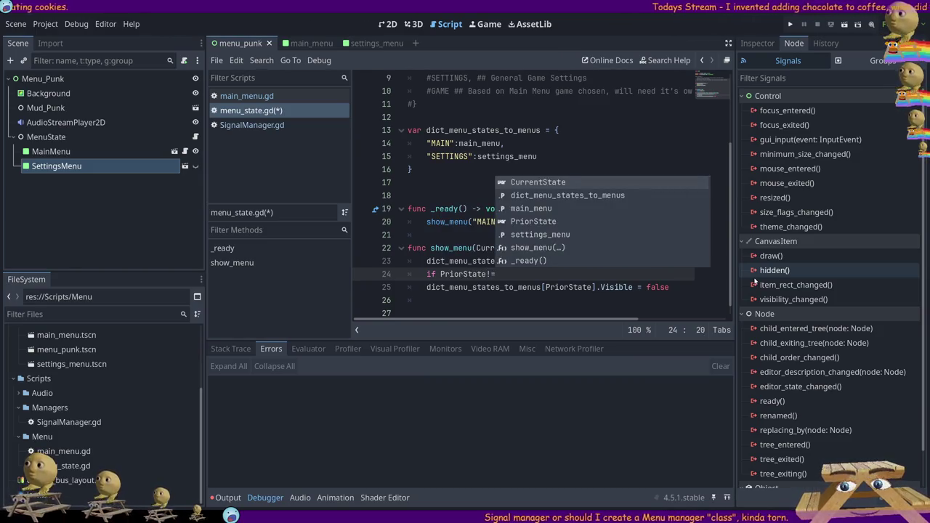
type("\"\"")
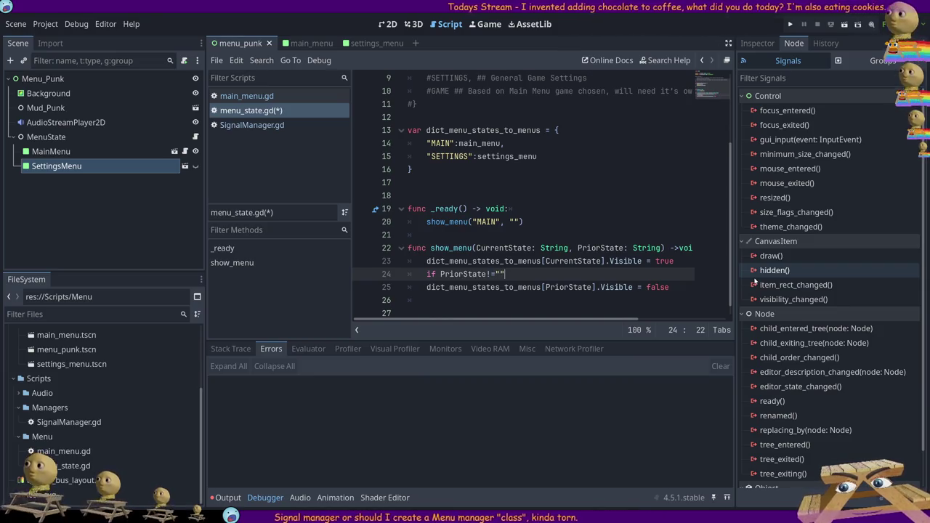
type(":")
key("Down")
key("Home")
key("Tab")
key("End")
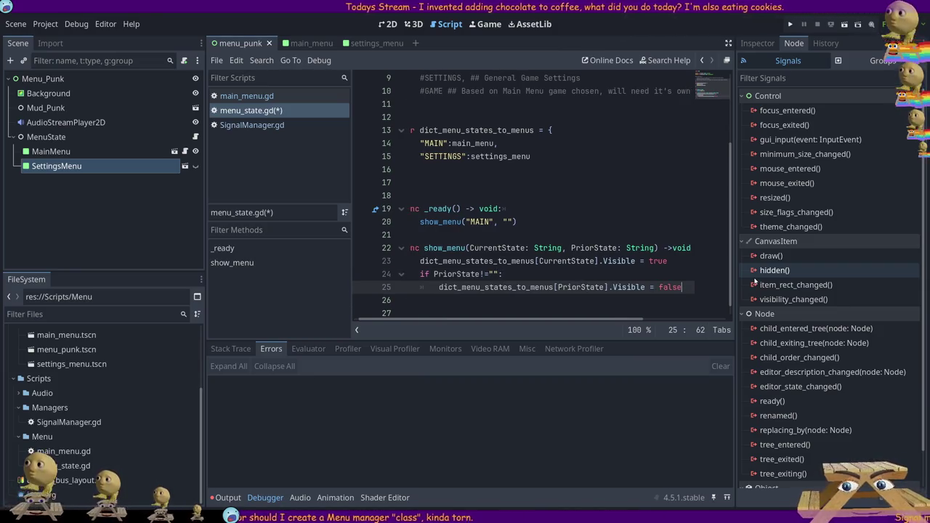
Remove the if PriorState check again, leaving the visibility lines as before.
key("Up")
key("Up")
key("Home")
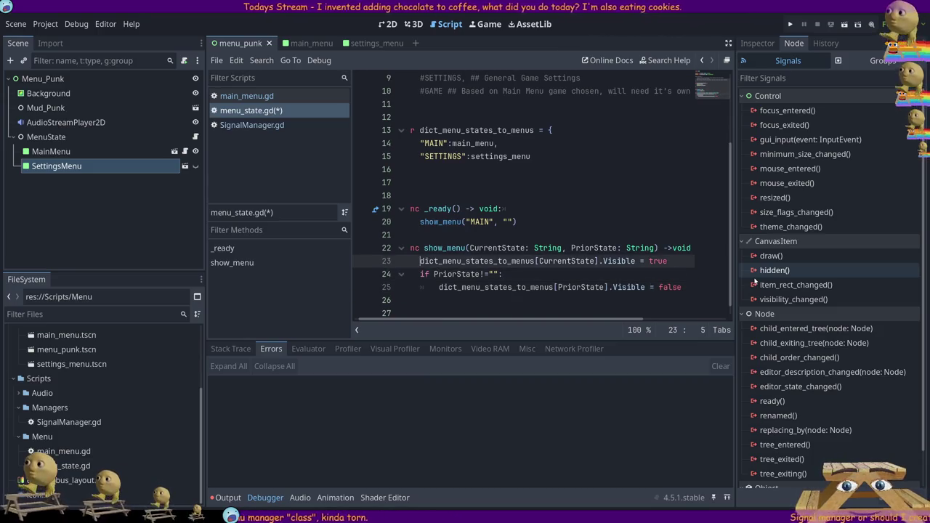
key("Down")
key("shift+End")
key("Delete")
key("Delete")
key("ctrl+z")
key("ctrl+z")
key("Delete")
key("Delete")
key("Delete")
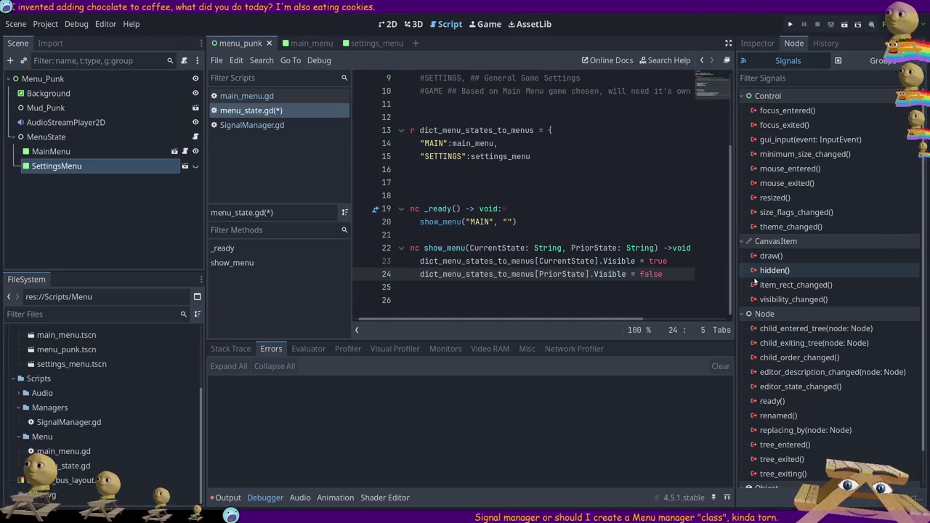
key("Up")
Indent both visibility lines under a new try: line and add a catch: line after them.
key("ctrl+shift+Return")
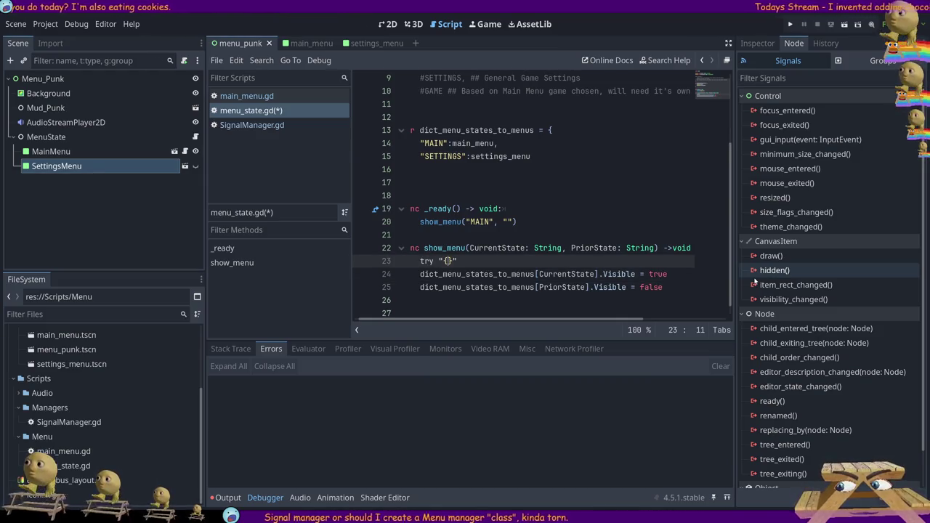
key("Down")
key("Home")
key("Tab")
key("Down")
key("Home")
key("Tab")
key("End")
key("Return")
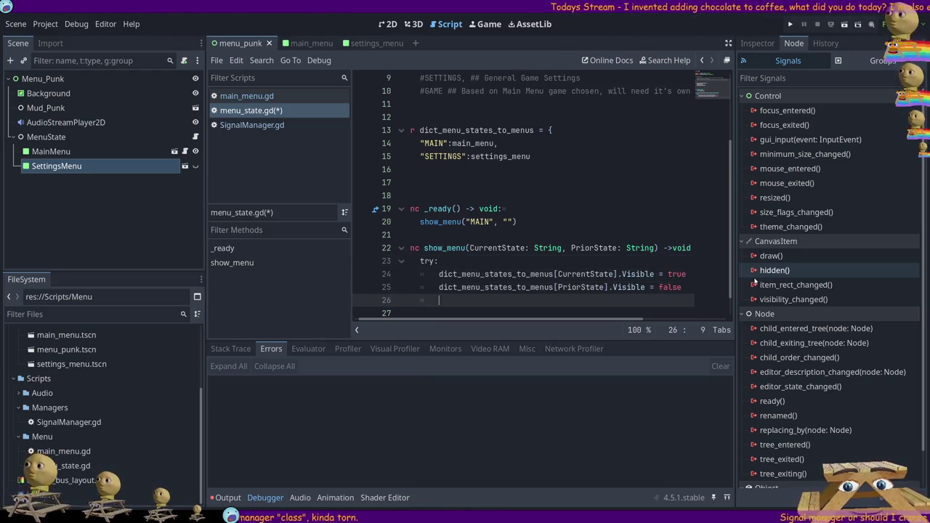
type("catch:")
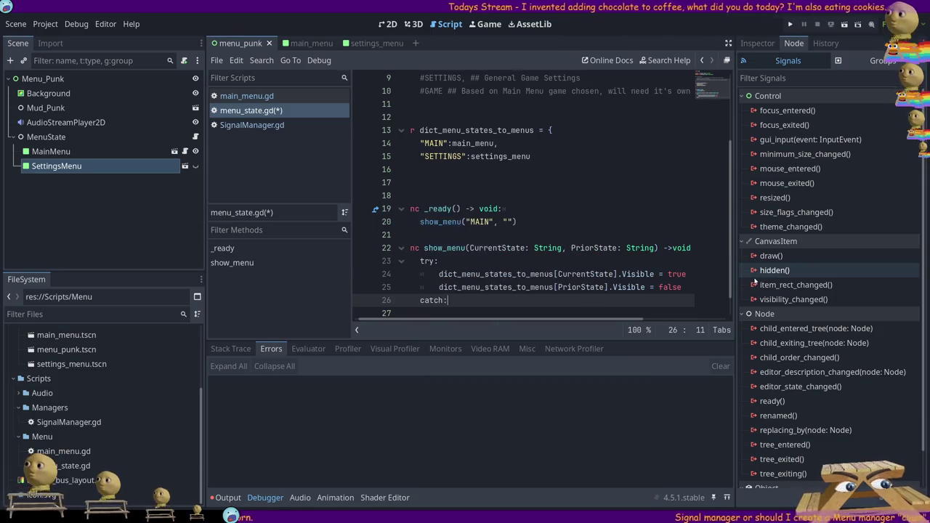
key("Return")
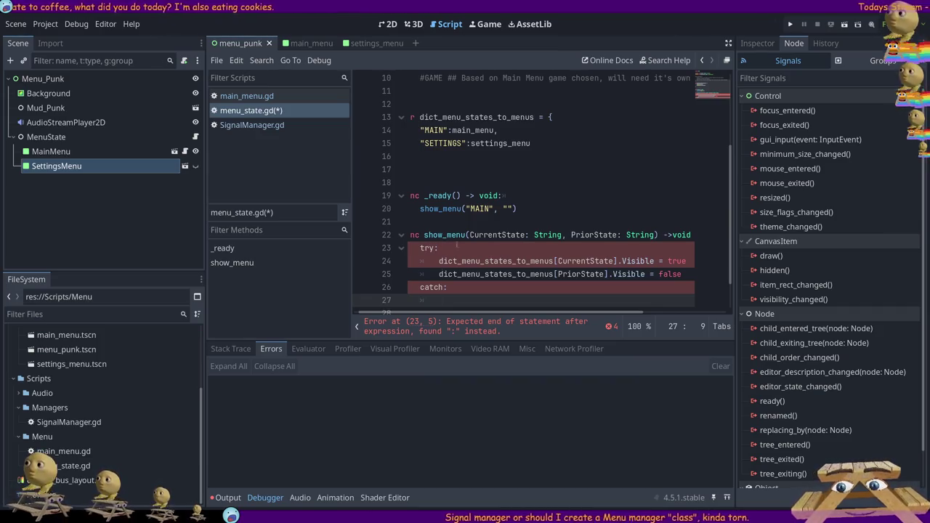
Change catch to except and start an indented line beneath it.
key("Up")
key("ctrl+d")
type("xcept")
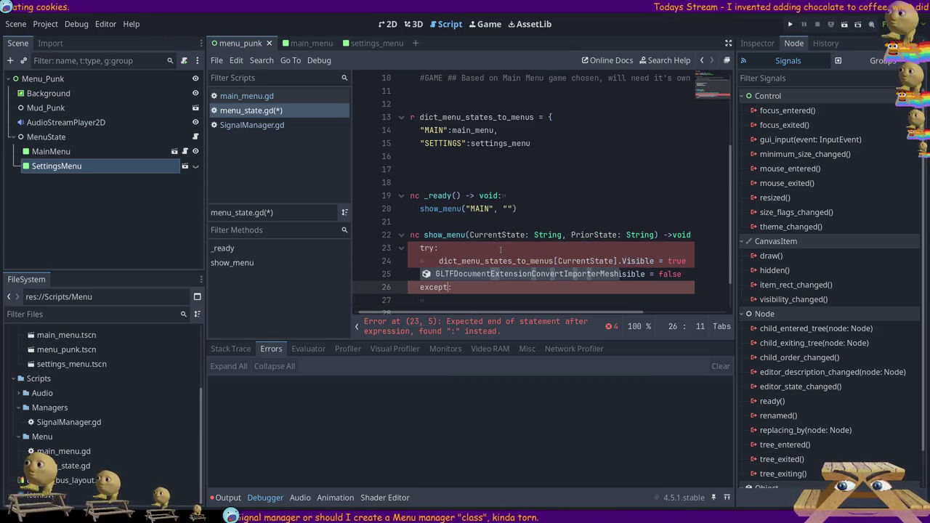
key("Return")
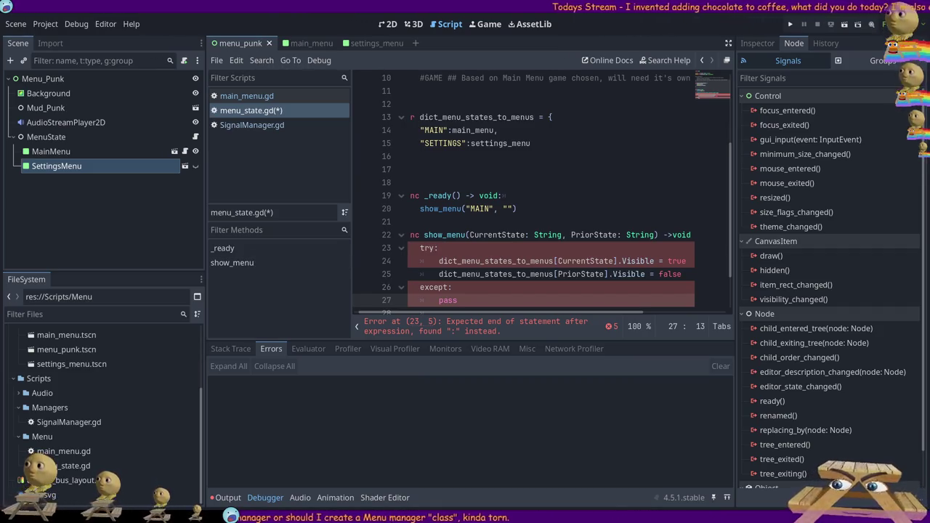
Delete the except/pass and try lines, dedent both visibility lines, and save menu_state.gd.
scroll(523, 189, "down", 2)
left_click_drag(458, 247, 316, 239)
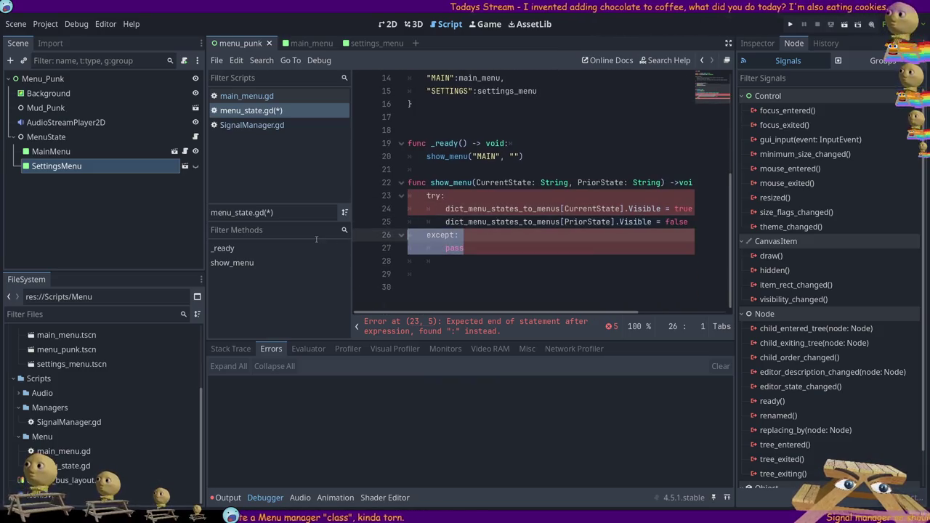
key("BackSpace")
key("BackSpace")
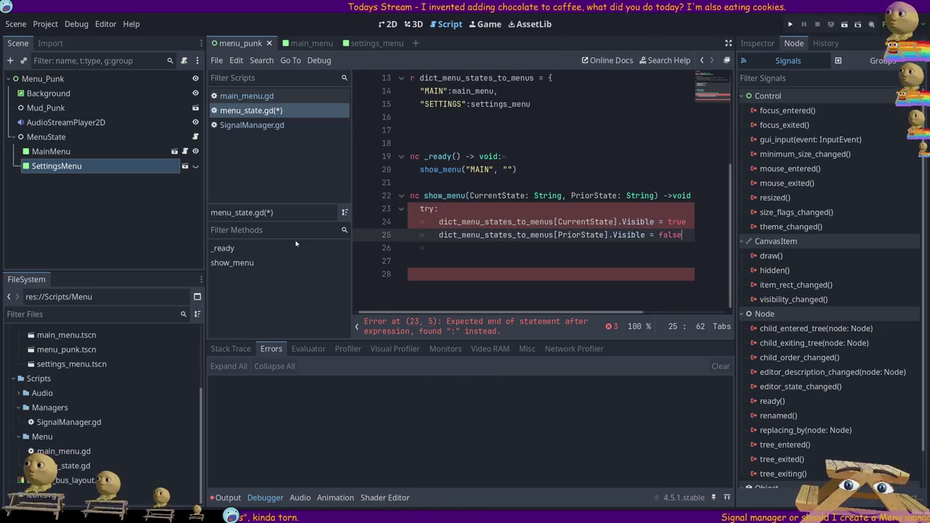
key("Delete")
key("Delete")
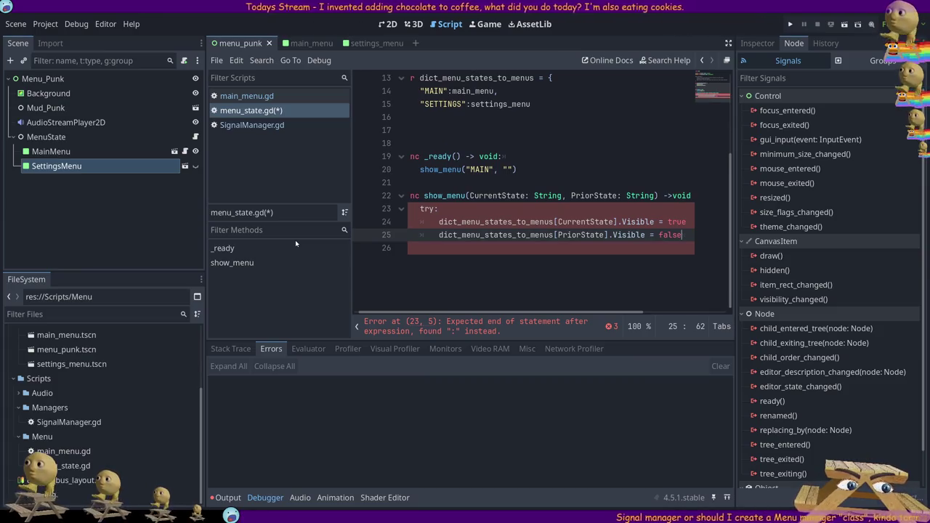
key("Delete")
key("shift+Tab")
key("Up")
key("shift+Tab")
key("Home")
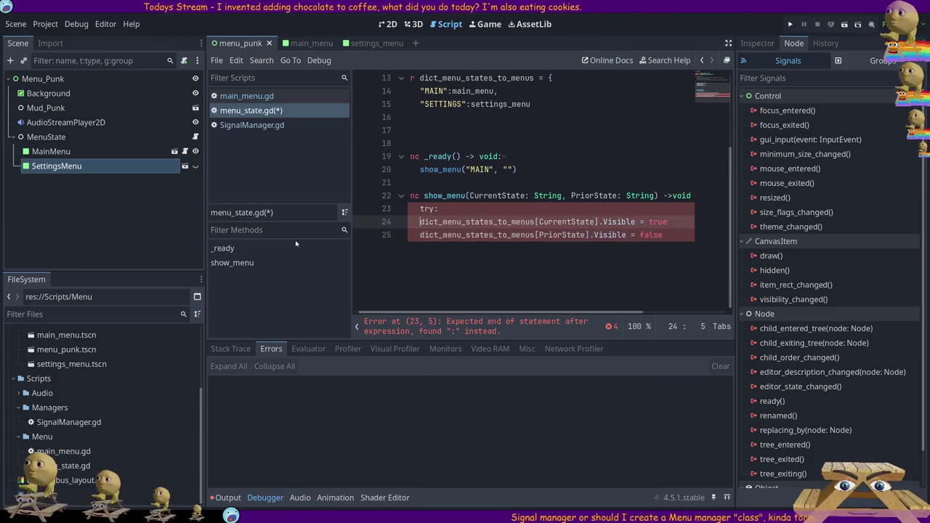
key("Up")
key("shift+End")
key("BackSpace")
key("BackSpace")
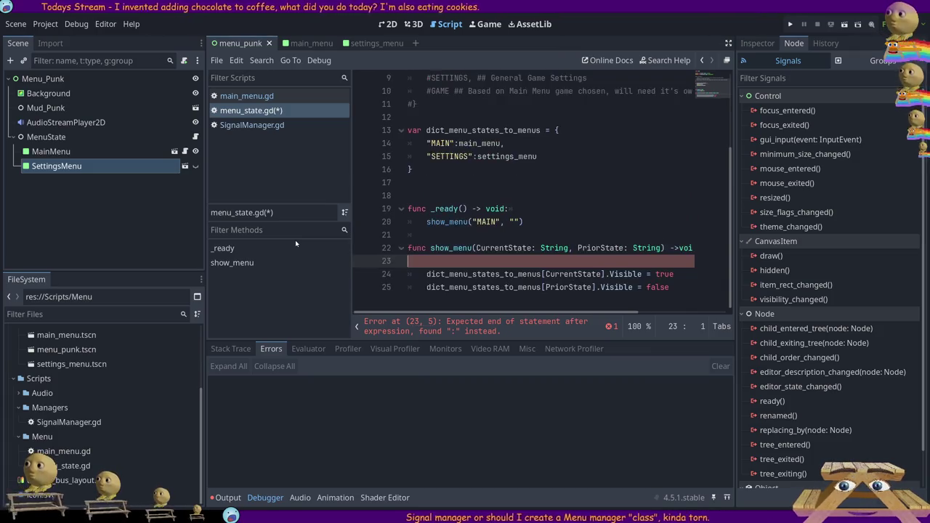
key("BackSpace")
key("ctrl+s")
key("Down")
key("Down")
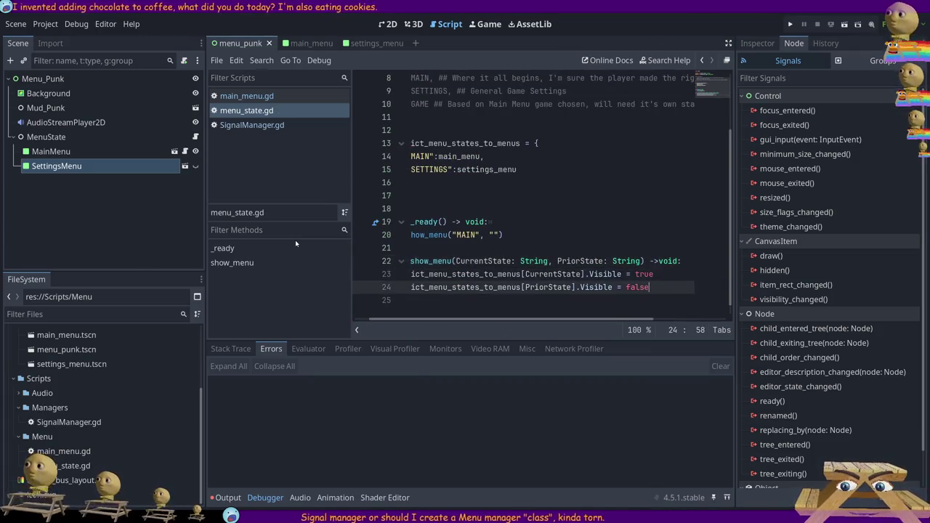
Paste the dict_menu_states_to_menus[CurrentState].Visible = true line into _ready, replacing the show_menu call.
key("Home")
key("Home")
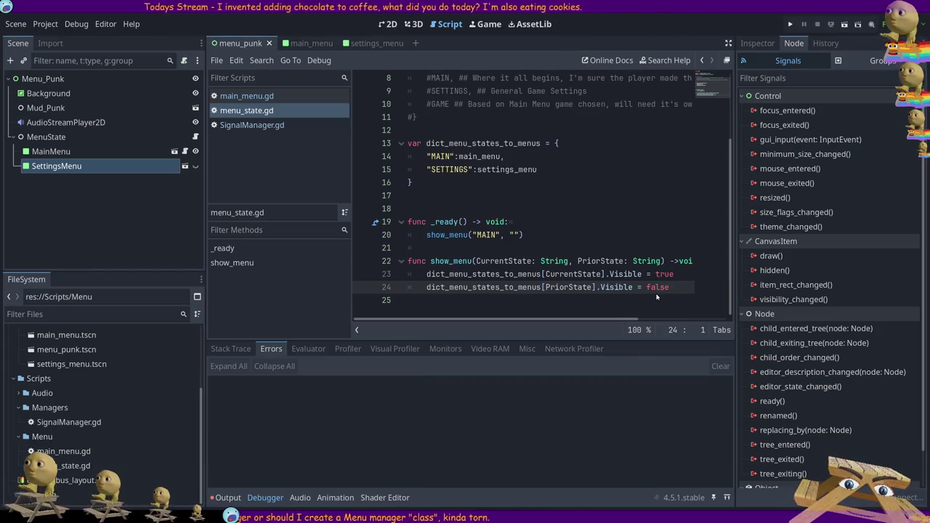
mouse_move(677, 286)
left_mouse_down()
mouse_move(409, 287)
mouse_move(408, 274)
left_mouse_up()
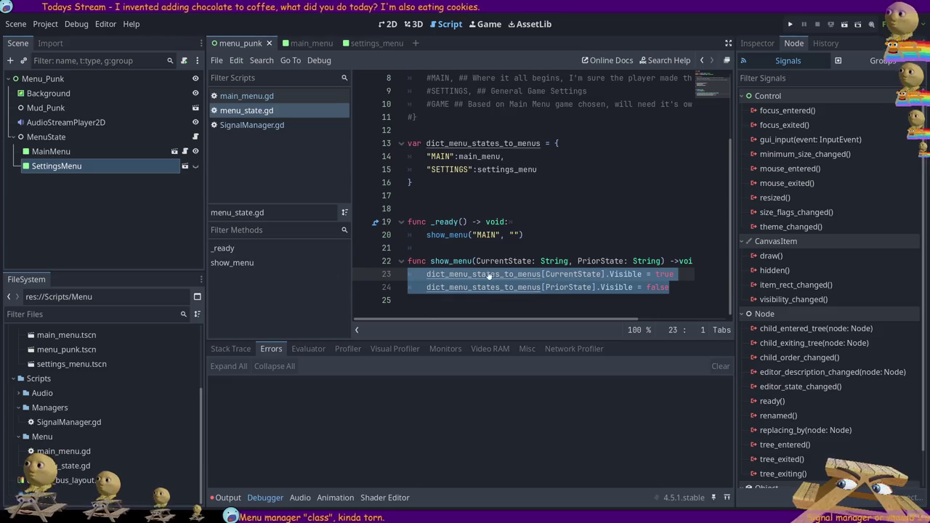
mouse_move(674, 274)
left_mouse_down()
mouse_move(427, 274)
mouse_move(435, 276)
left_mouse_up()
left_click(541, 222)
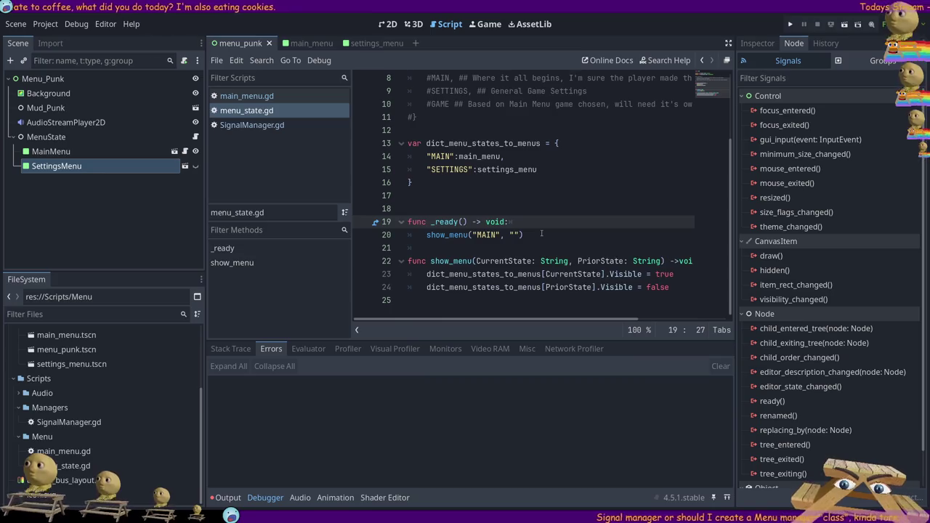
key("Return")
type("dict_menu_states_to_menus[CurrentState].Visible = true")
key("shift+Home")
key("BackSpace")
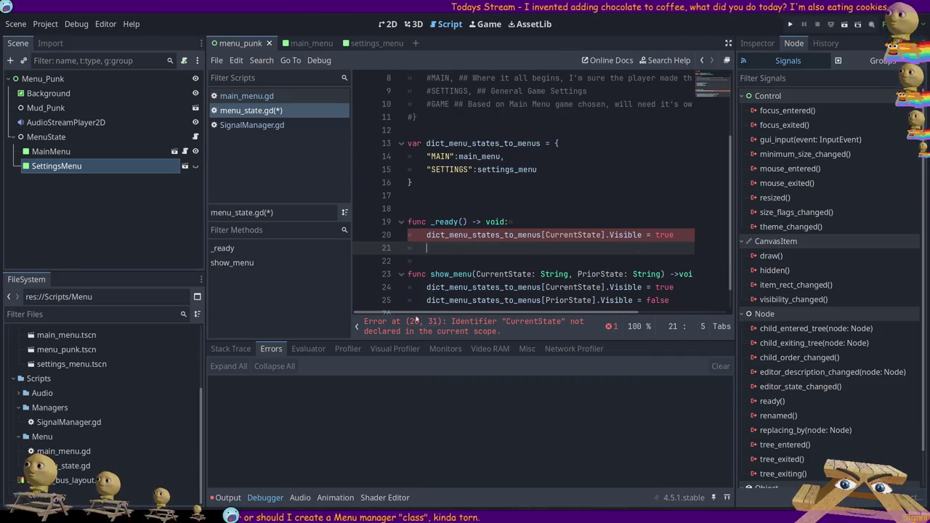
left_click(436, 195)
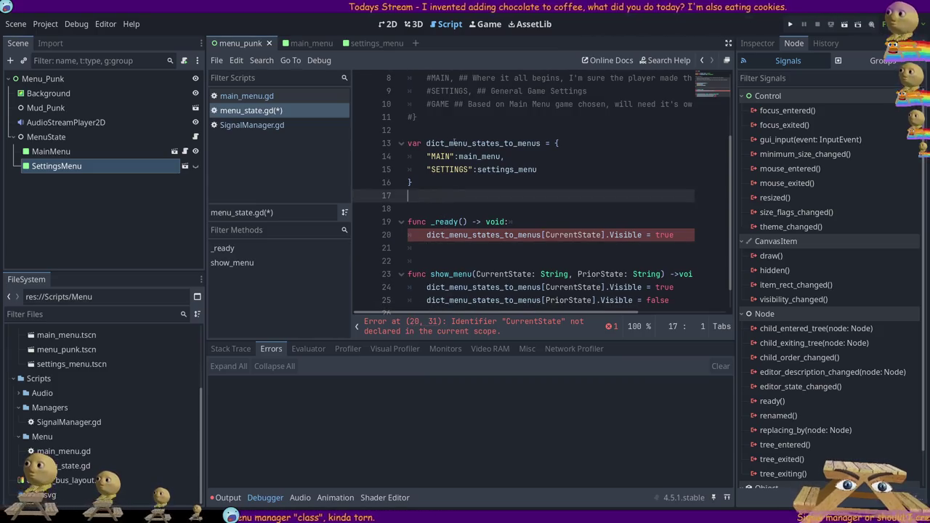
scroll(436, 185, "up", 3)
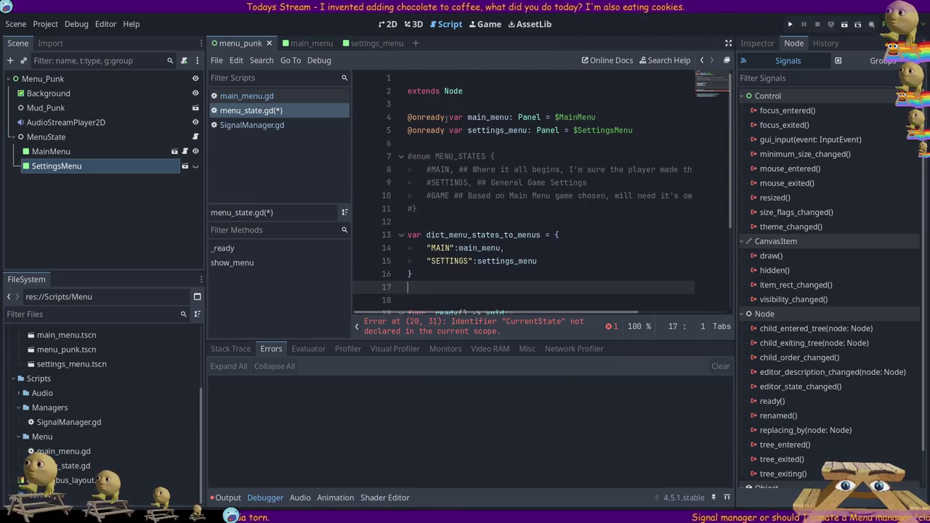
left_click(408, 130)
left_click(408, 235)
type("@onready")
key("ctrl+s")
scroll(519, 235, "down", 3)
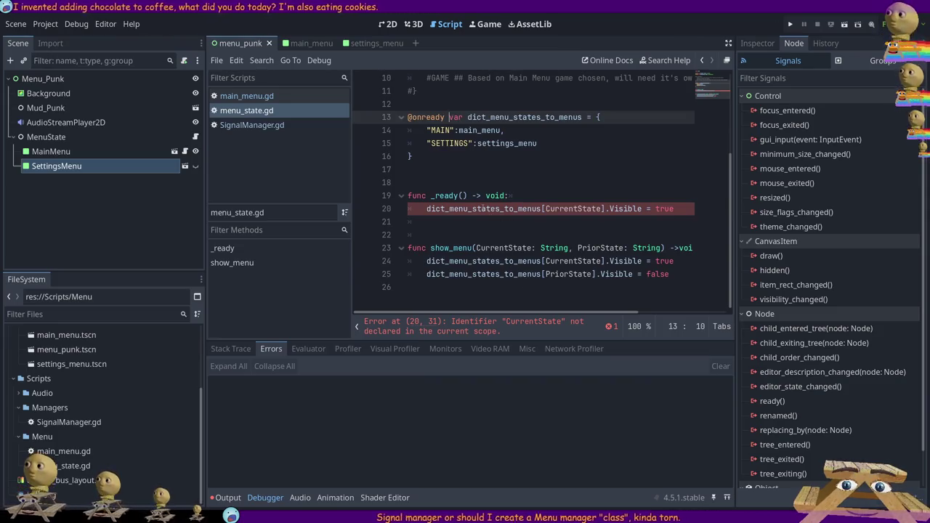
Replace CurrentState with "MAIN" on line 20, save, and delete the blank line above _ready.
left_click(424, 210)
key("Right")
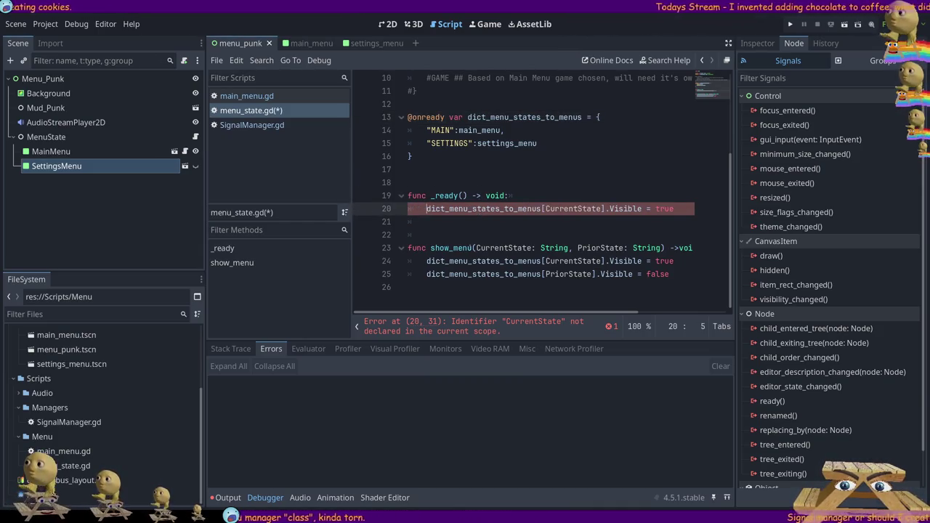
scroll(460, 217, "up", 1)
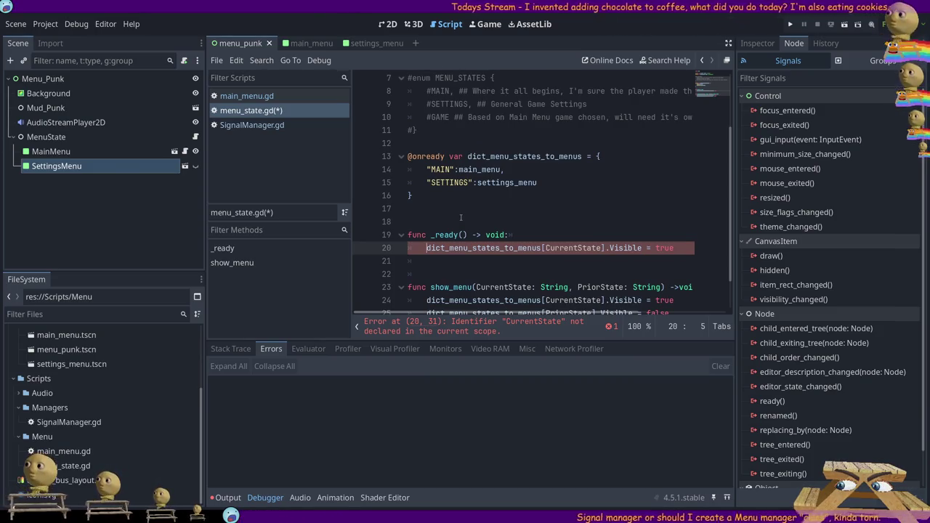
double_click(573, 248)
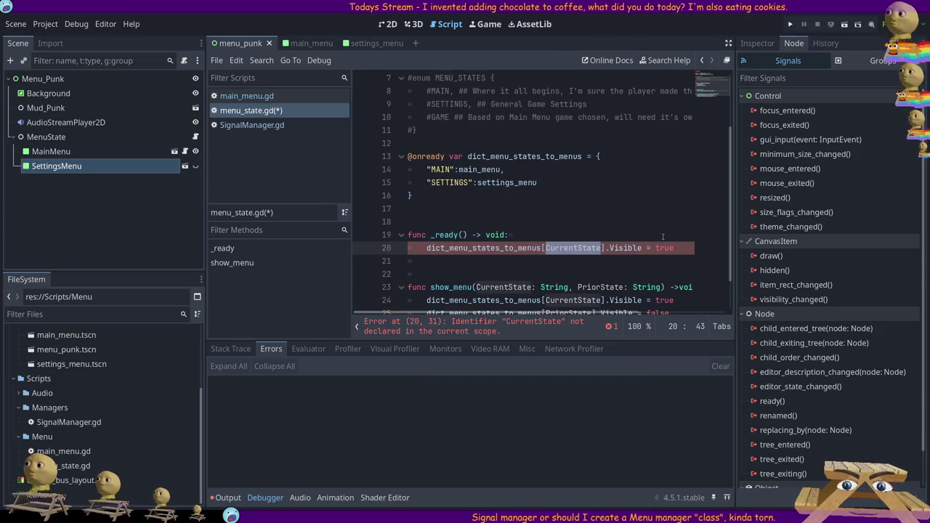
key("BackSpace")
type("\"main")
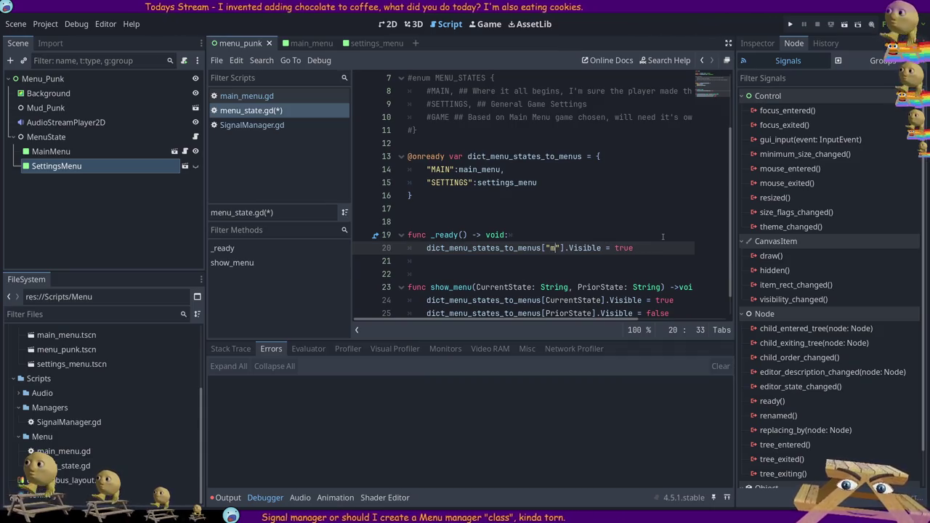
key("BackSpace")
key("BackSpace")
key("BackSpace")
type("MAIN")
key("ctrl+s")
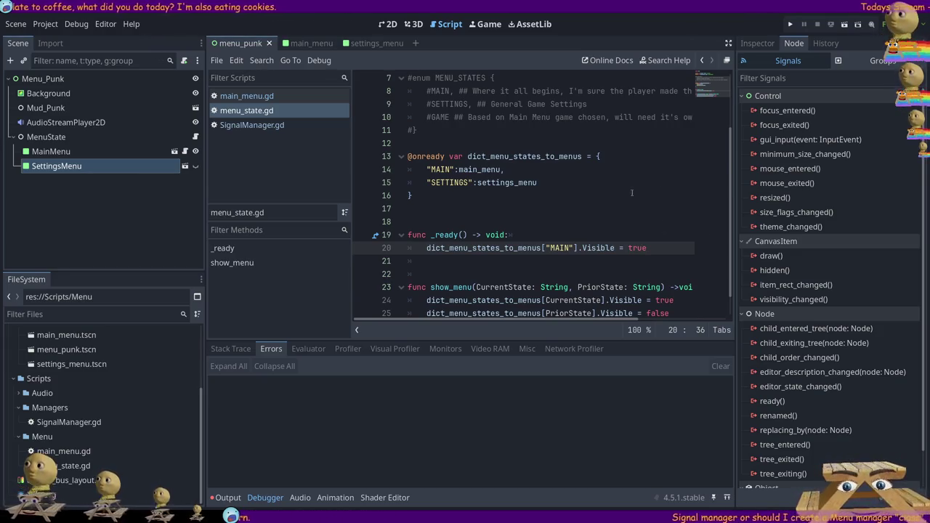
left_click(547, 211)
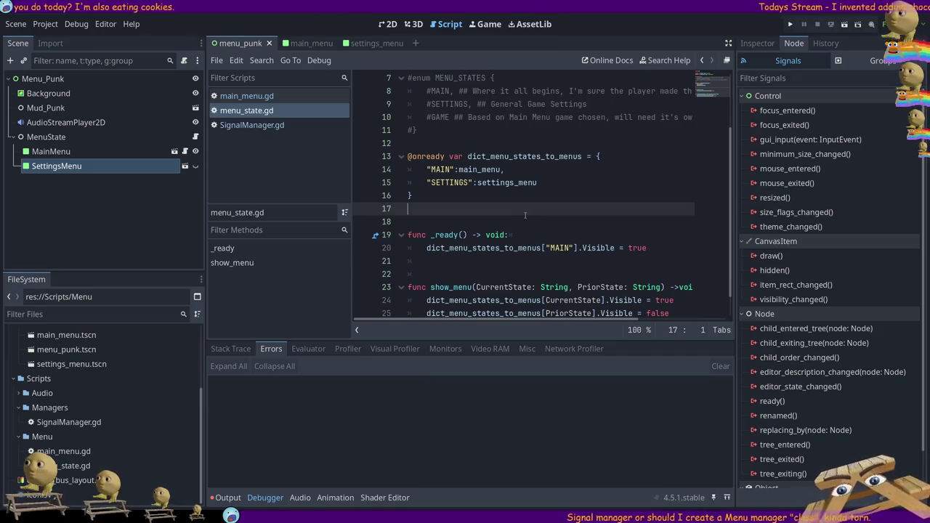
key("Delete")
scroll(456, 195, "down", 1)
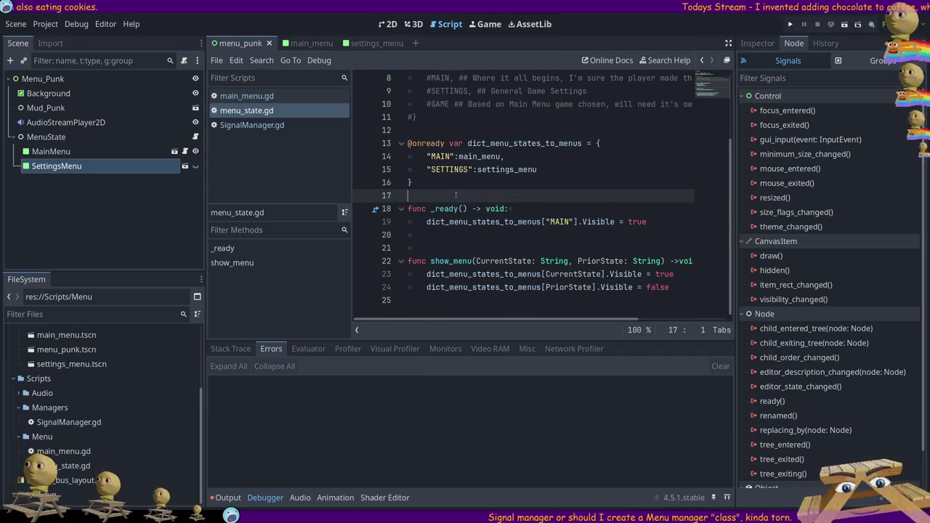
Start a dictionary-based len line inside _ready, then delete it again.
left_click(451, 240)
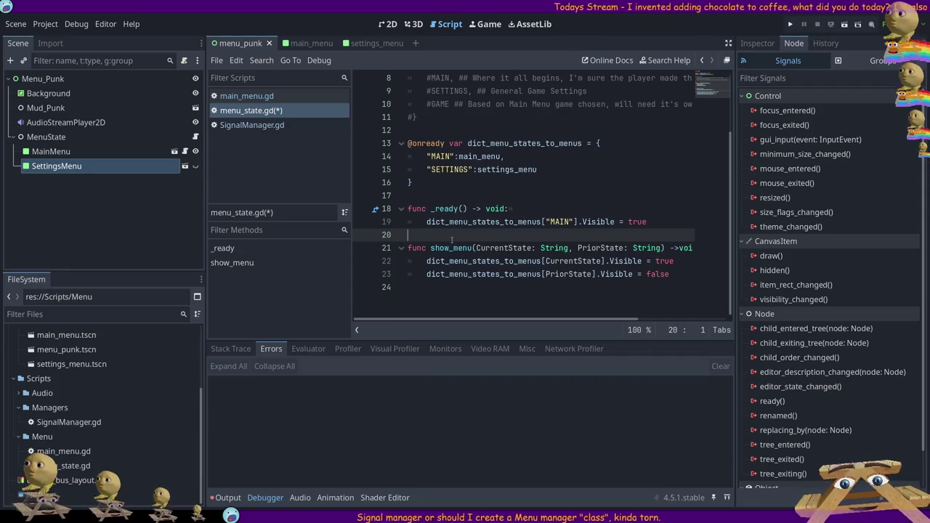
left_click_drag(662, 224, 271, 212)
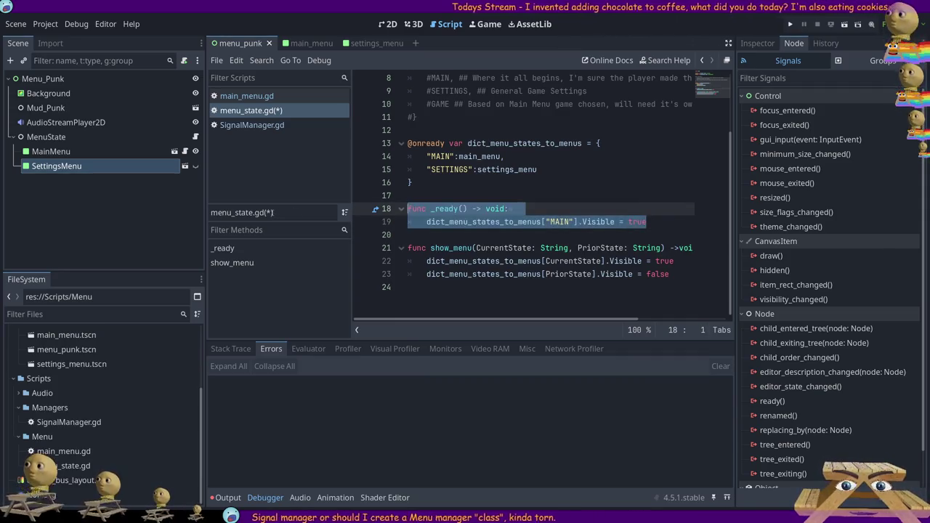
left_click(665, 221)
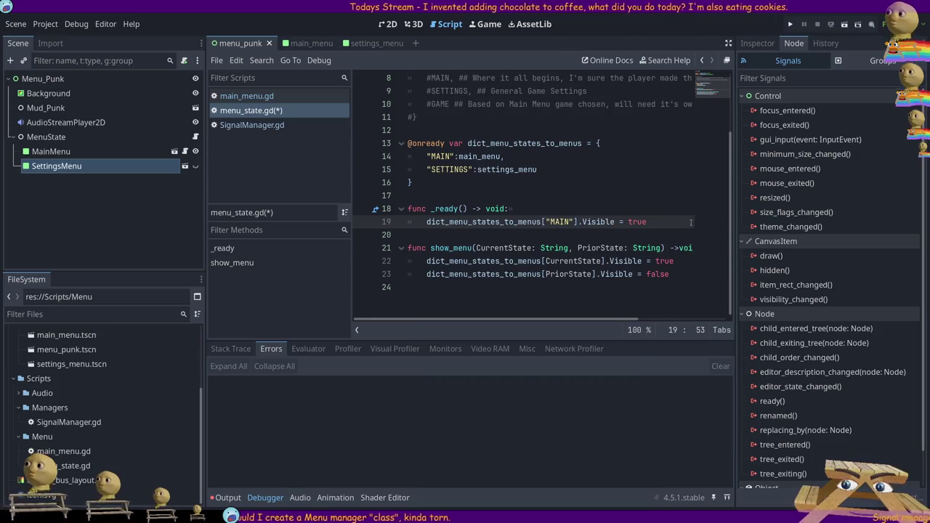
key("Return")
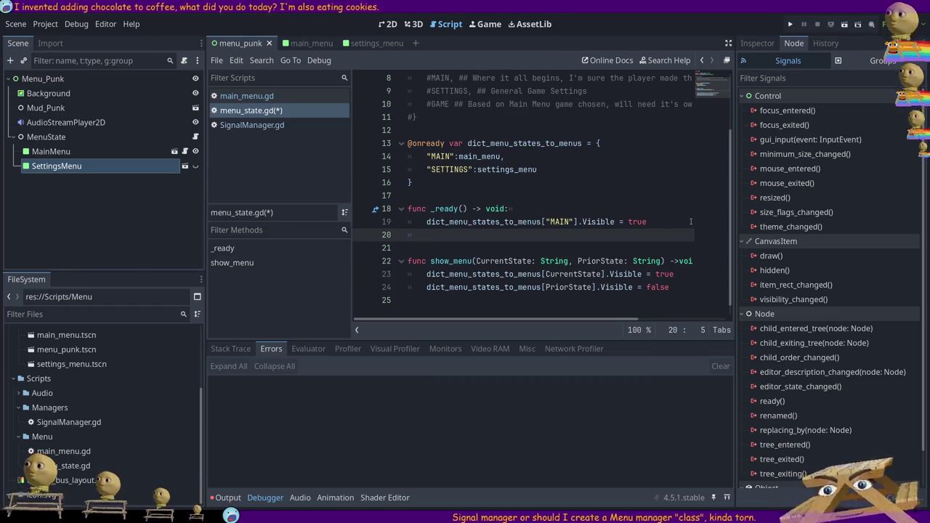
double_click(483, 222)
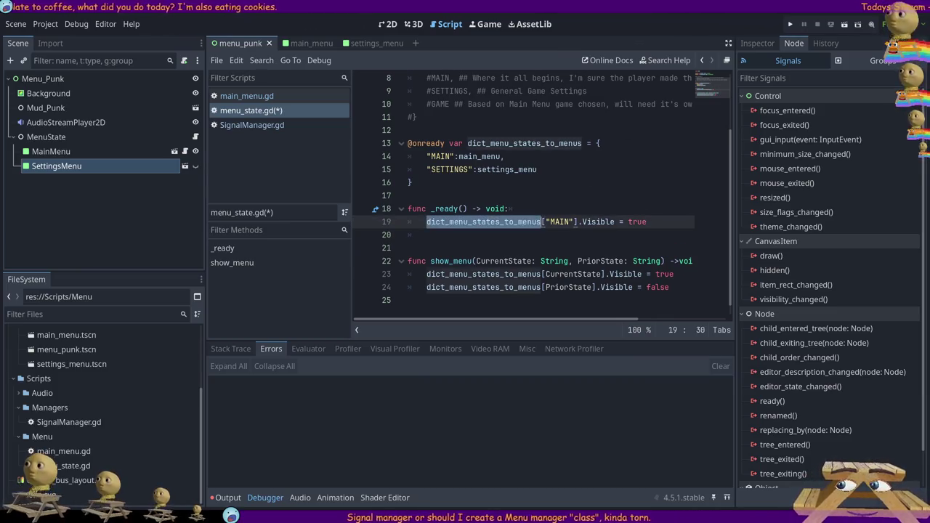
key("ctrl+c")
key("Down")
key("ctrl+v")
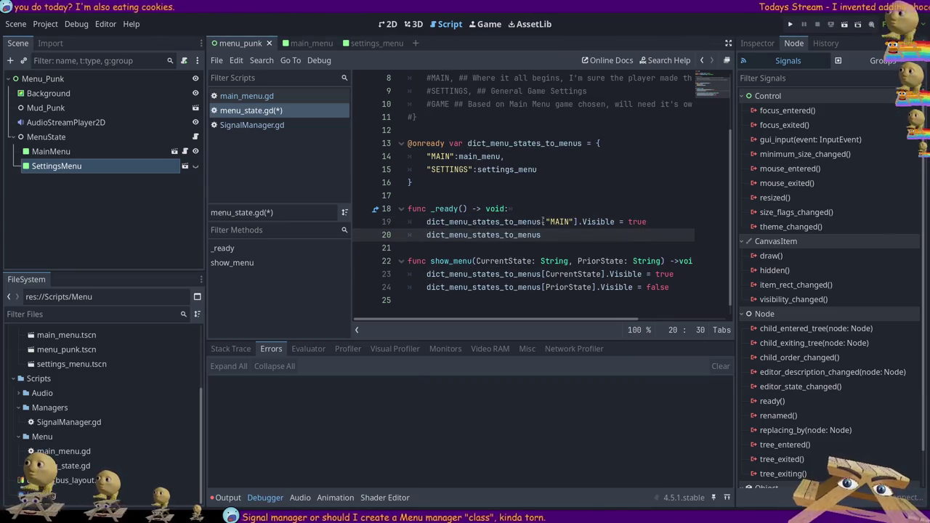
type(".len")
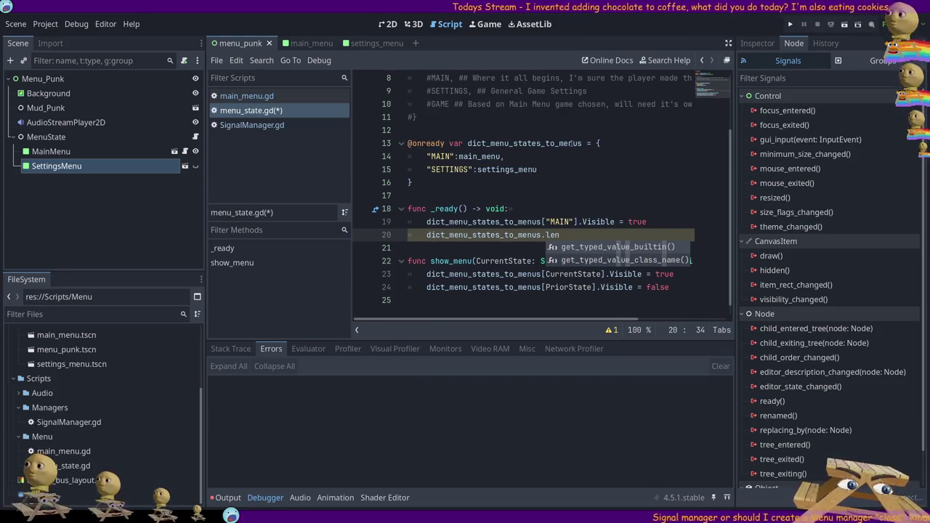
key("shift+Home")
key("BackSpace")
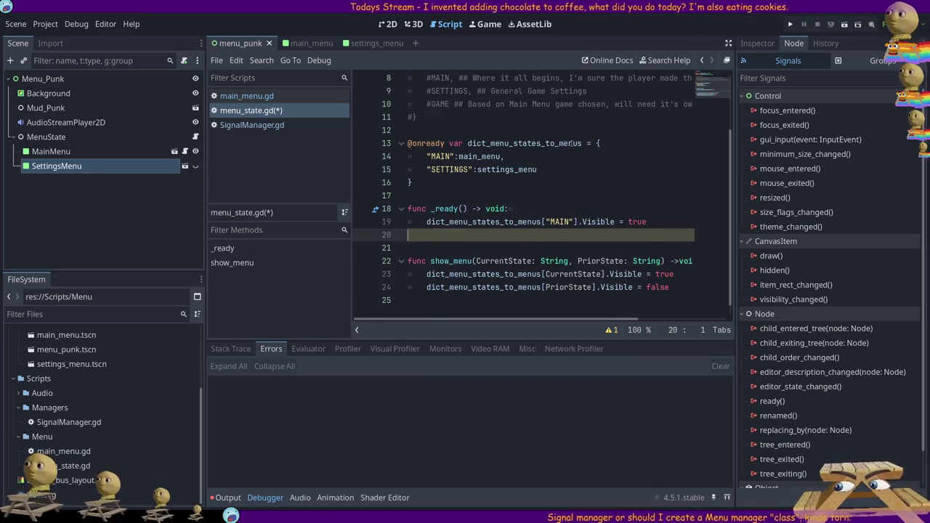
key("BackSpace")
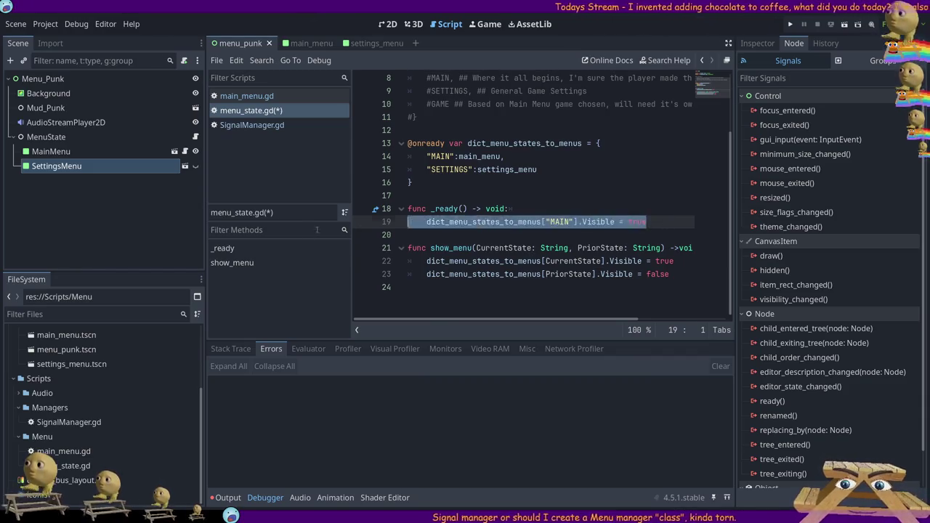
Replace the visibility statement in _ready with pass and save menu_state.gd.
left_click_drag(668, 222, 426, 222)
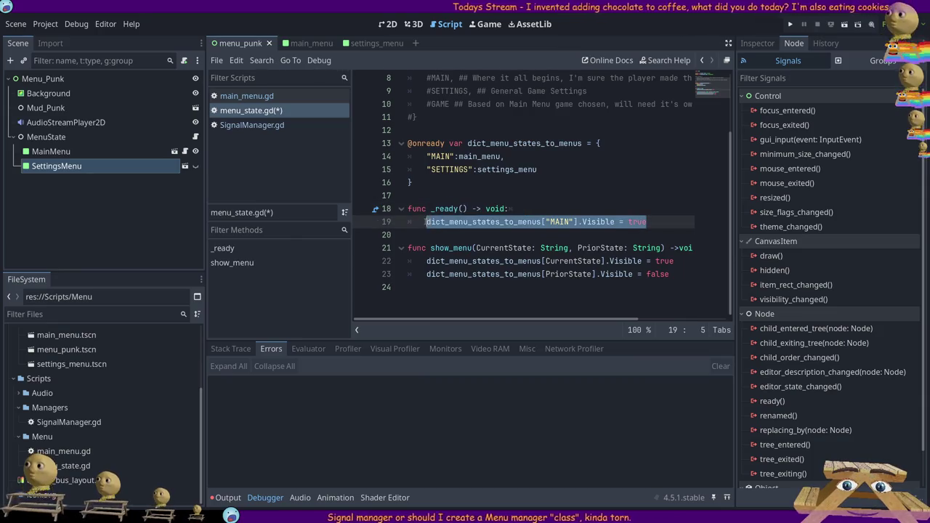
key("BackSpace")
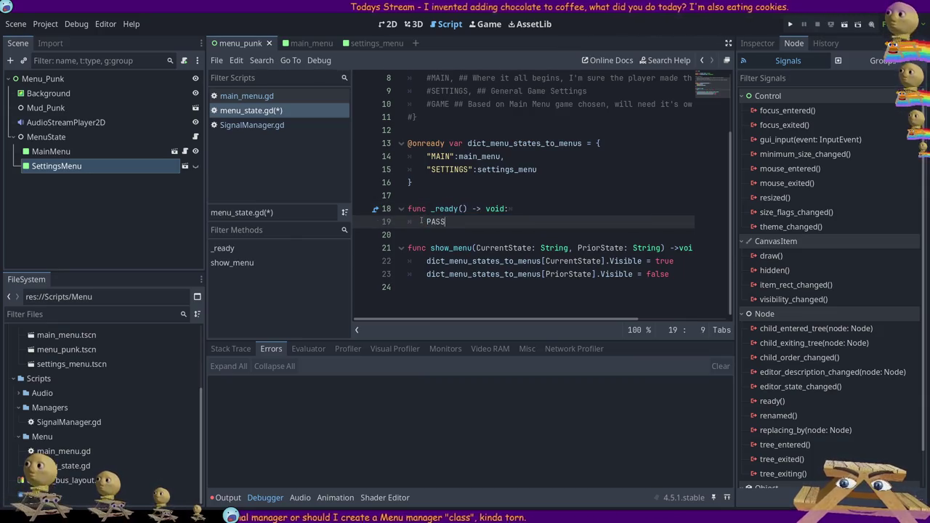
type("pass")
key("ctrl+s")
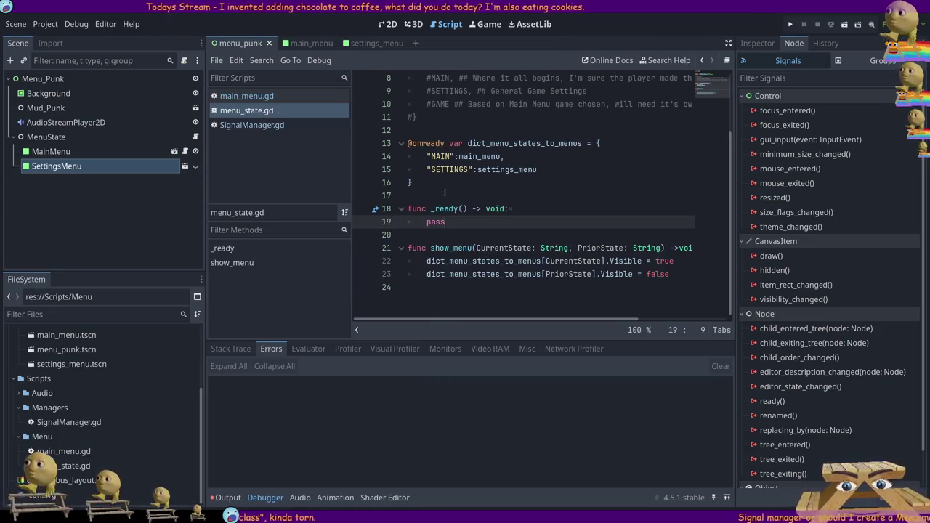
mouse_move(453, 186)
left_mouse_down()
mouse_move(337, 154)
mouse_move(341, 144)
left_mouse_up()
left_click(508, 197)
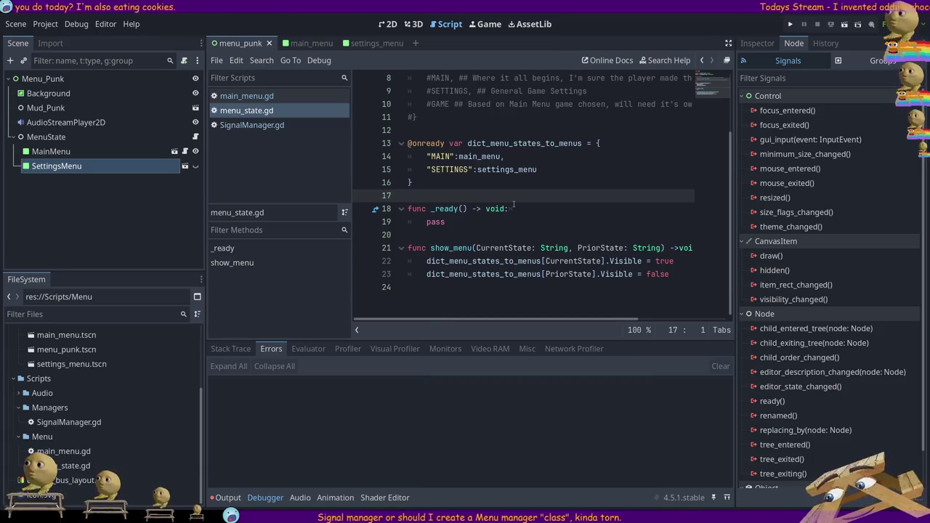
Select the MenuState node in the Scene dock and scroll through its script.
left_click(92, 140)
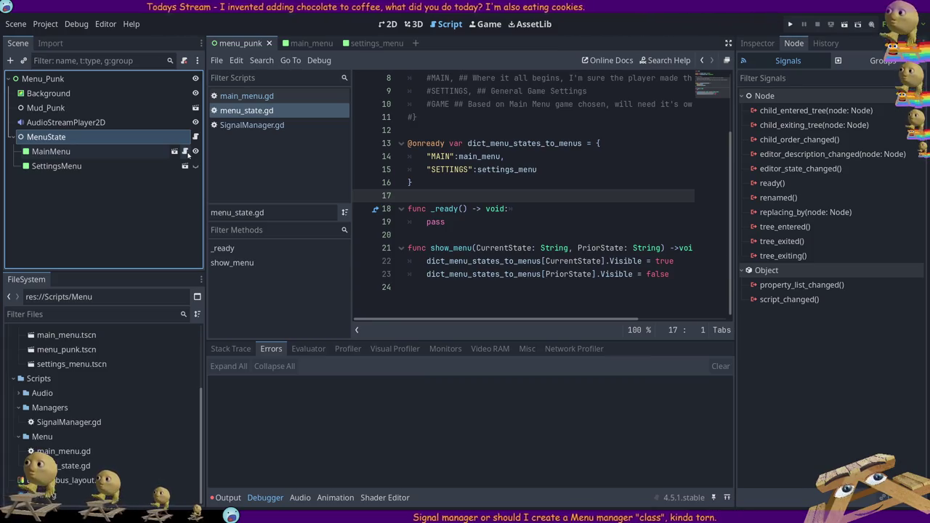
scroll(474, 142, "up", 3)
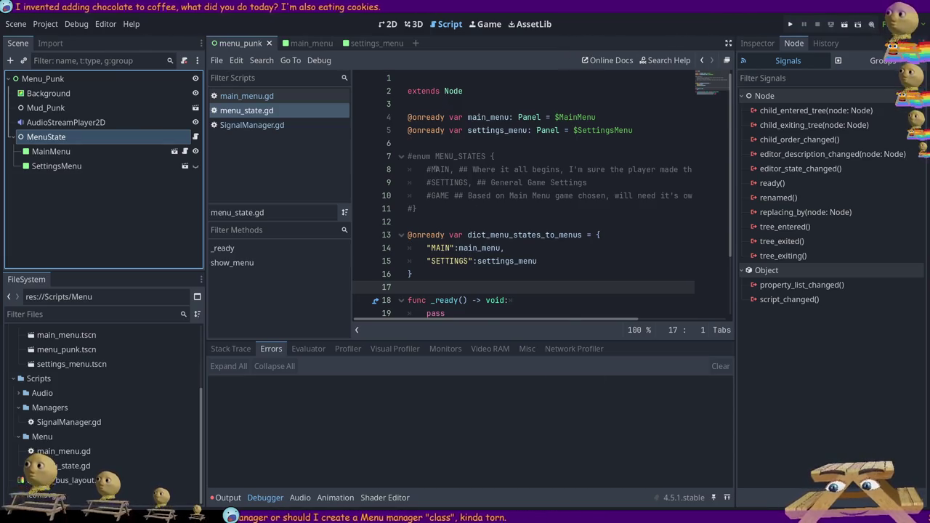
scroll(513, 176, "down", 2)
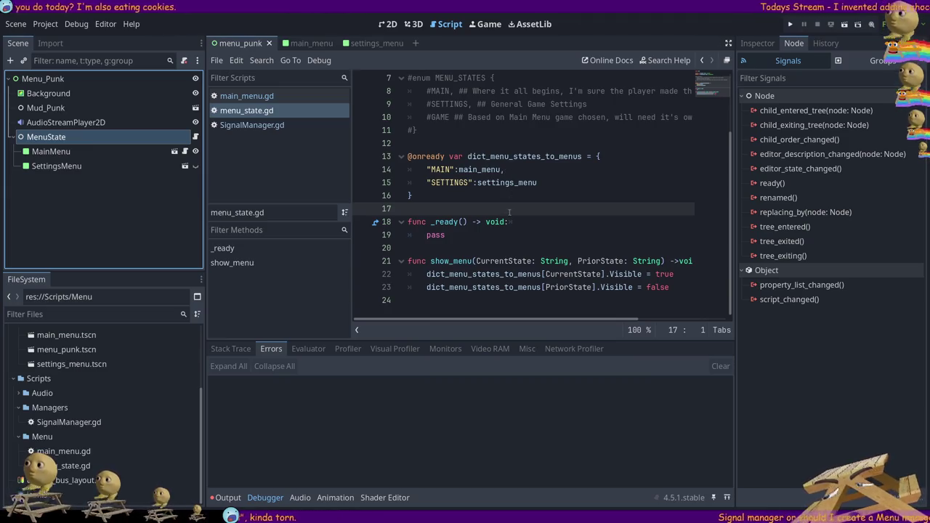
scroll(510, 211, "up", 2)
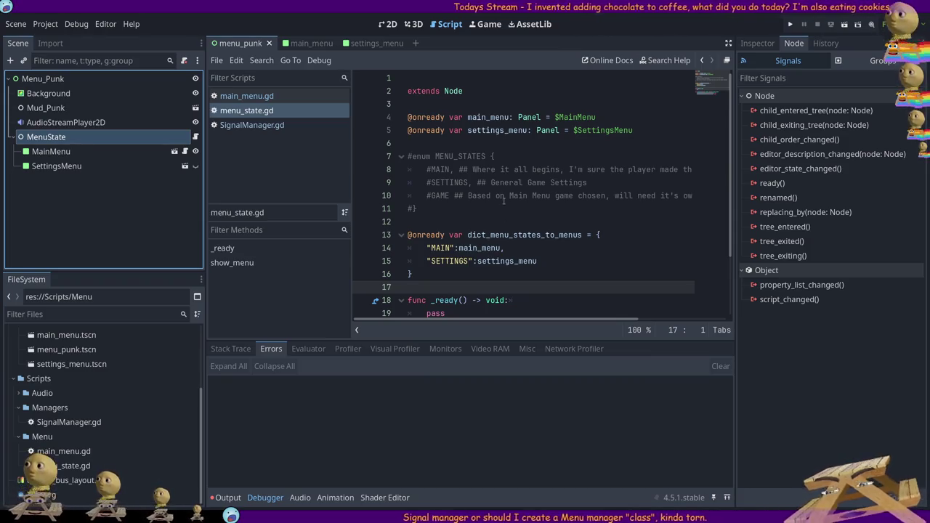
scroll(515, 193, "down", 2)
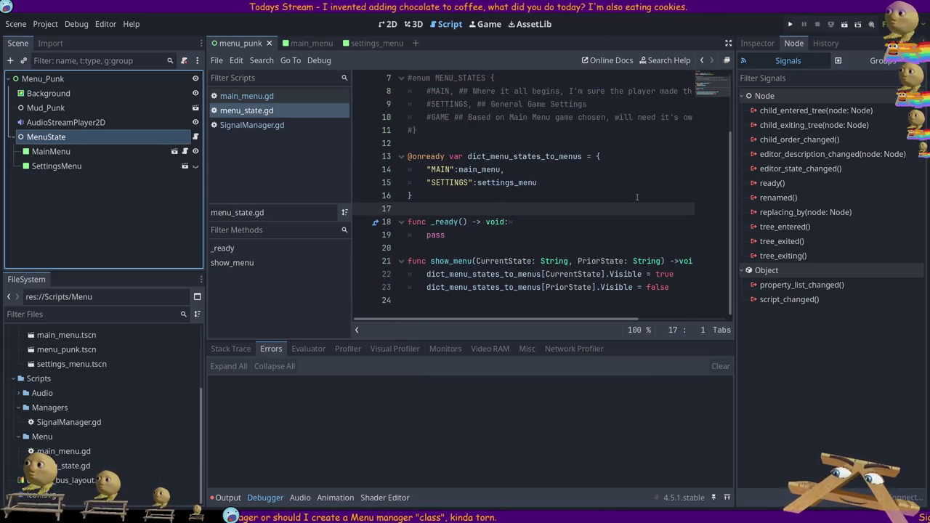
scroll(520, 204, "up", 2)
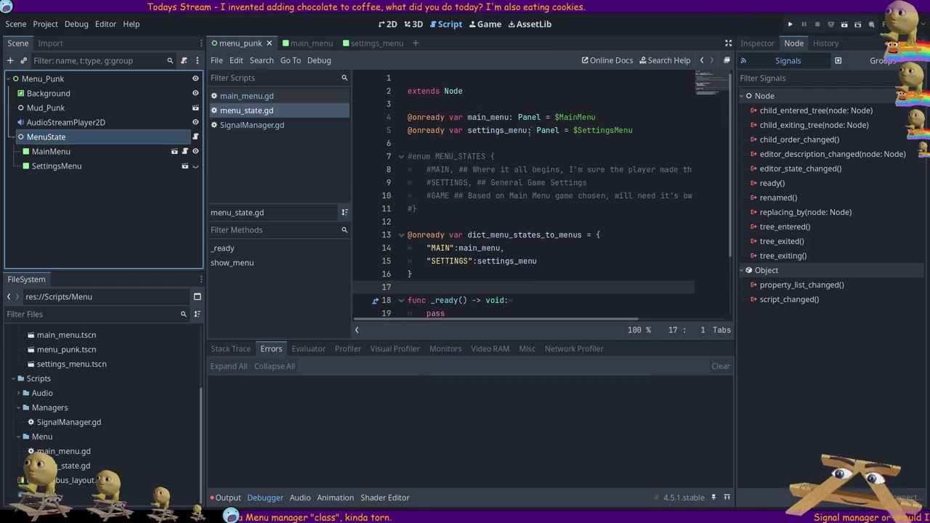
scroll(501, 189, "down", 2)
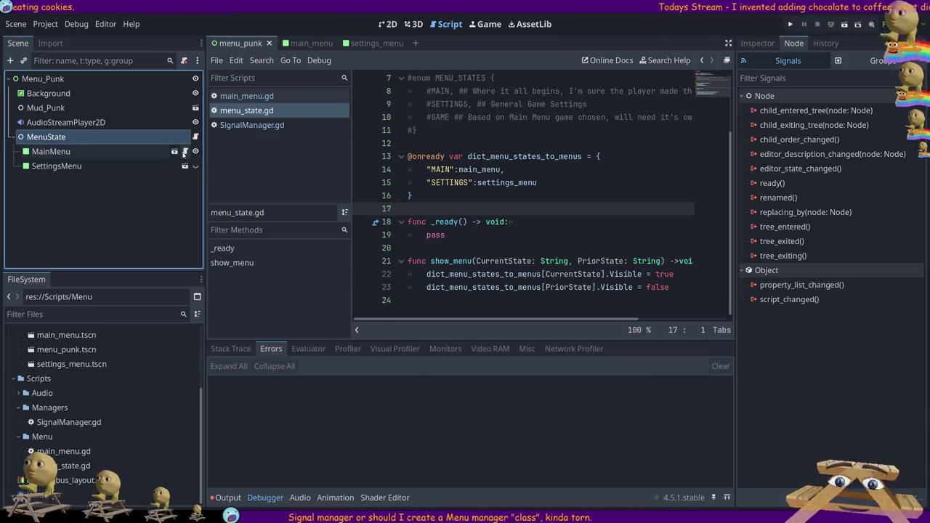
Open main_menu.gd and look back at show_menu in menu_state.gd.
left_click(184, 151)
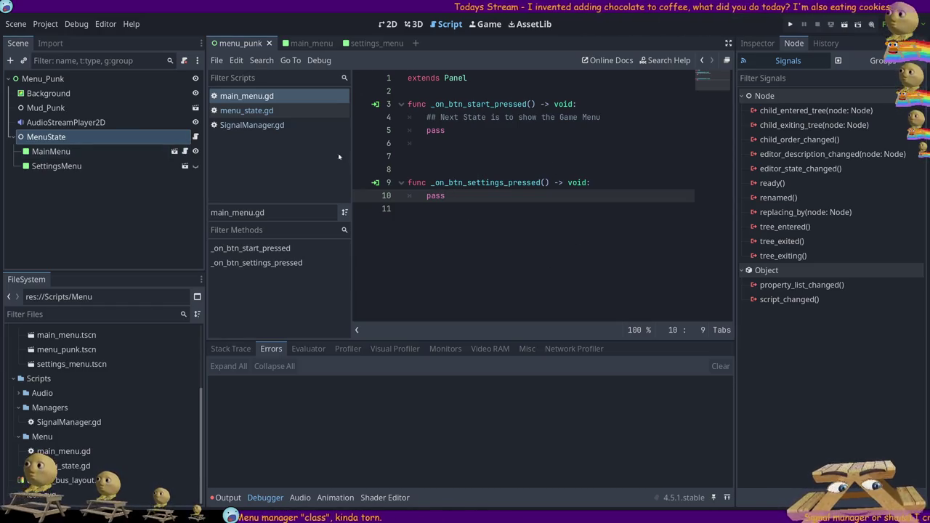
left_click(195, 136)
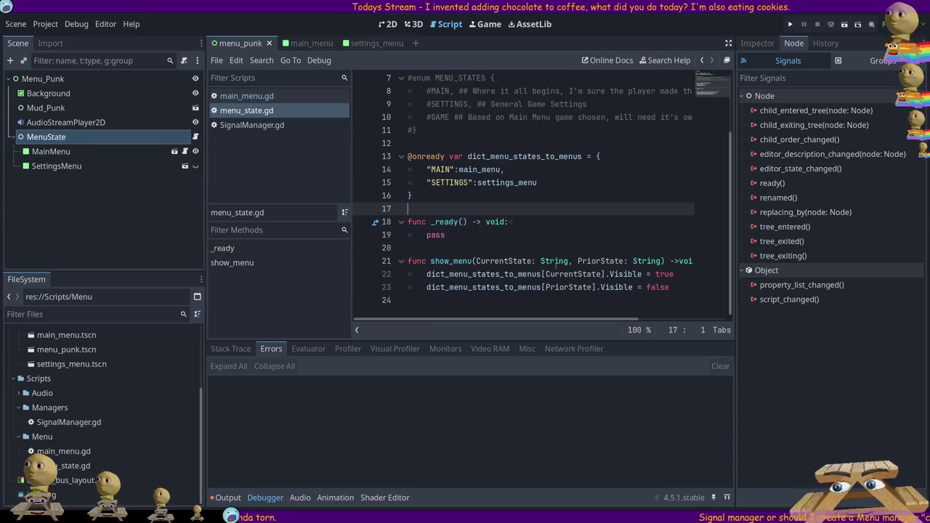
double_click(450, 261)
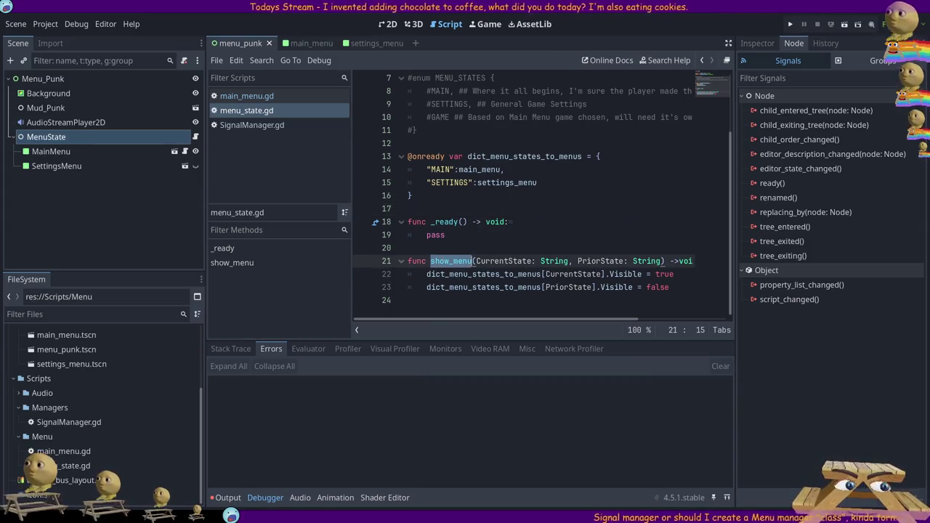
Delete main_menu.gd's empty lines 7–8, add a trailing blank line, and return to menu_state.gd.
left_click(184, 151)
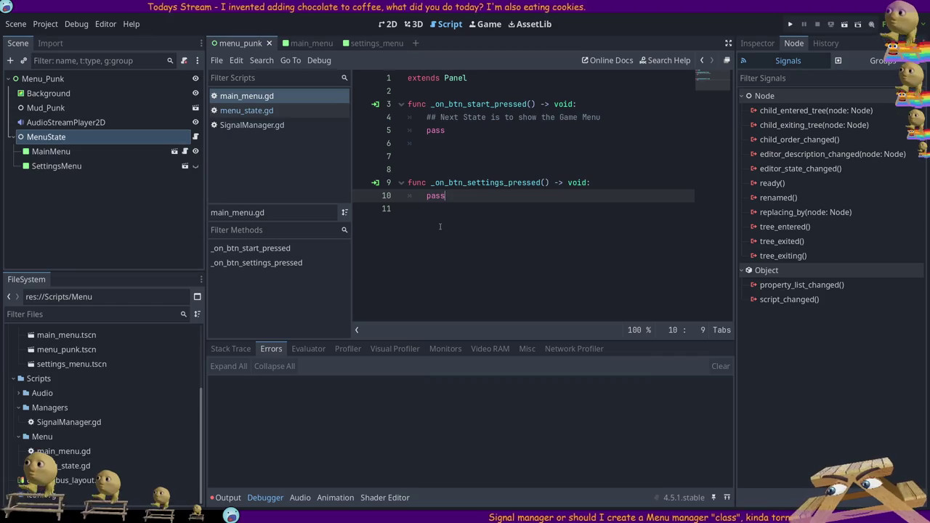
left_click(450, 157)
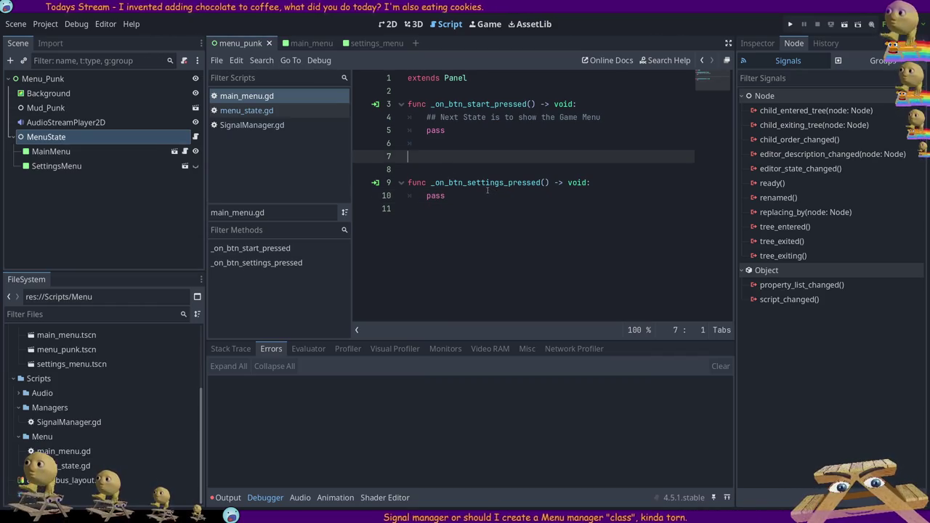
key("Delete")
key("Delete")
key("Down")
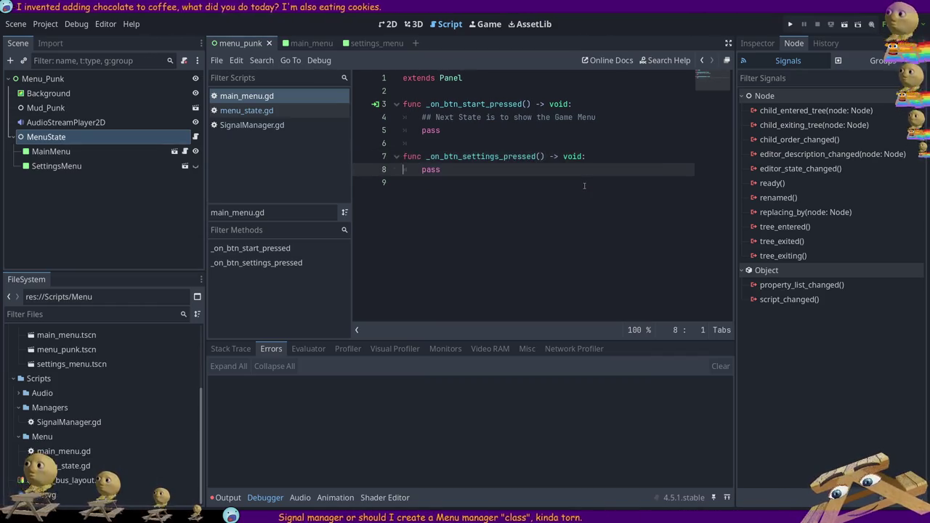
key("Down")
key("Return")
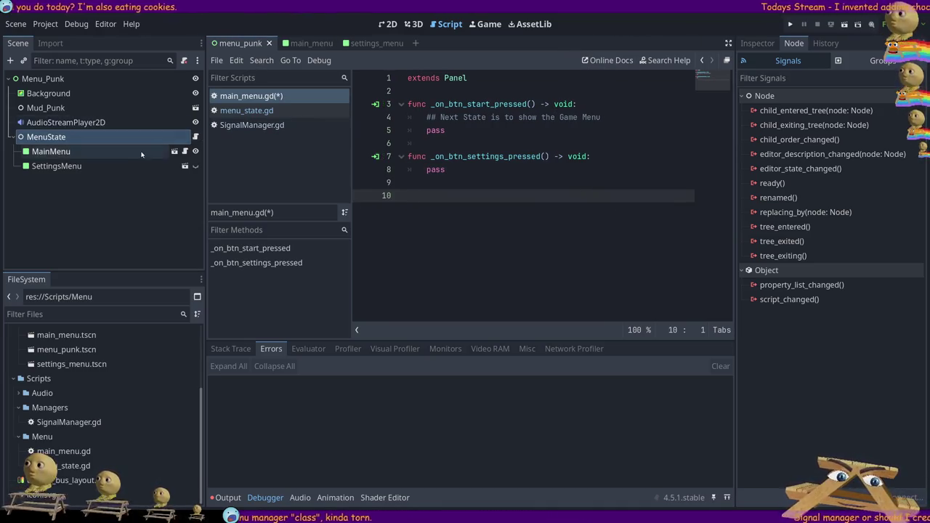
left_click(194, 136)
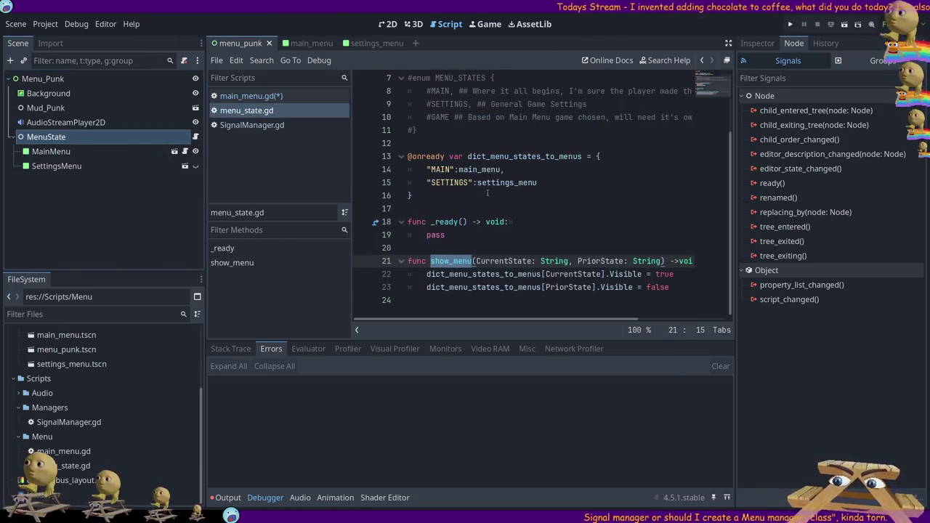
scroll(487, 192, "up", 2)
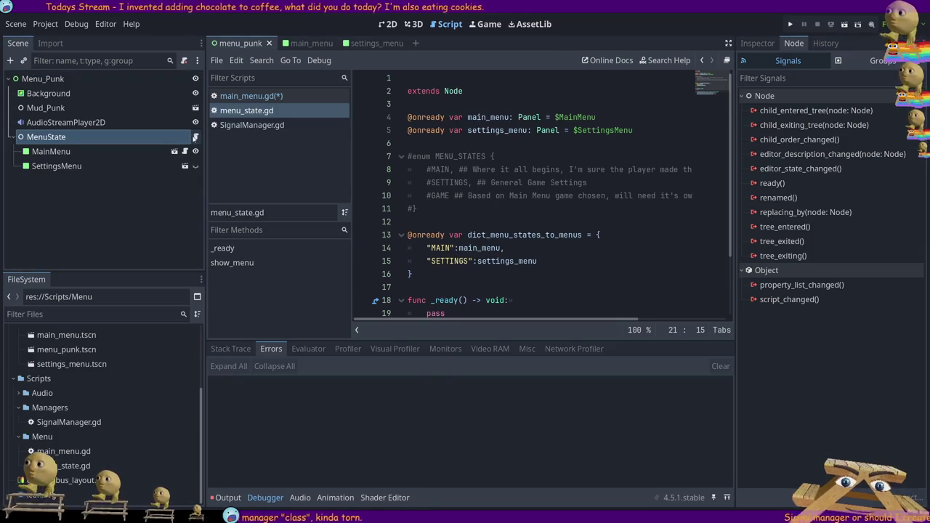
In main_menu.gd, add an empty indented line above pass in the settings handler.
left_click(184, 152)
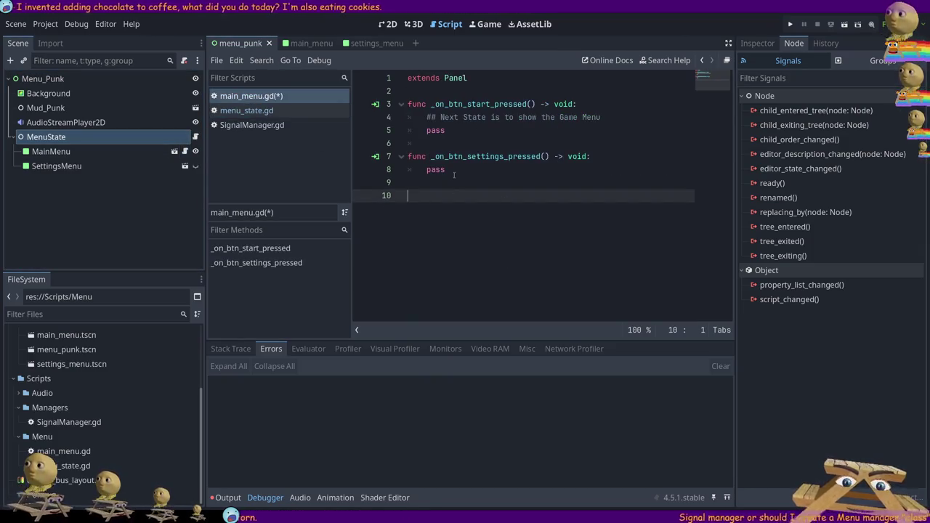
left_click(427, 169)
key("Return")
key("Up")
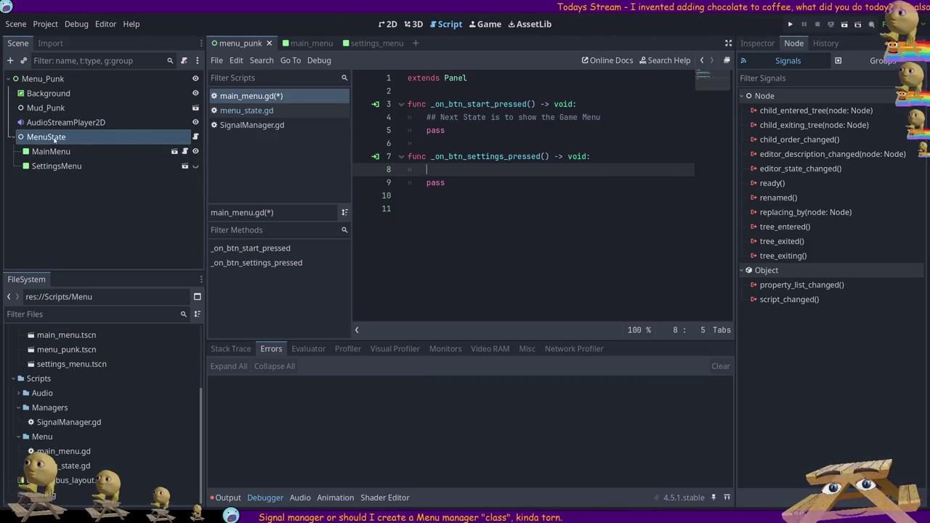
mouse_move(55, 139)
left_mouse_down()
mouse_move(446, 157)
mouse_move(436, 95)
left_mouse_up()
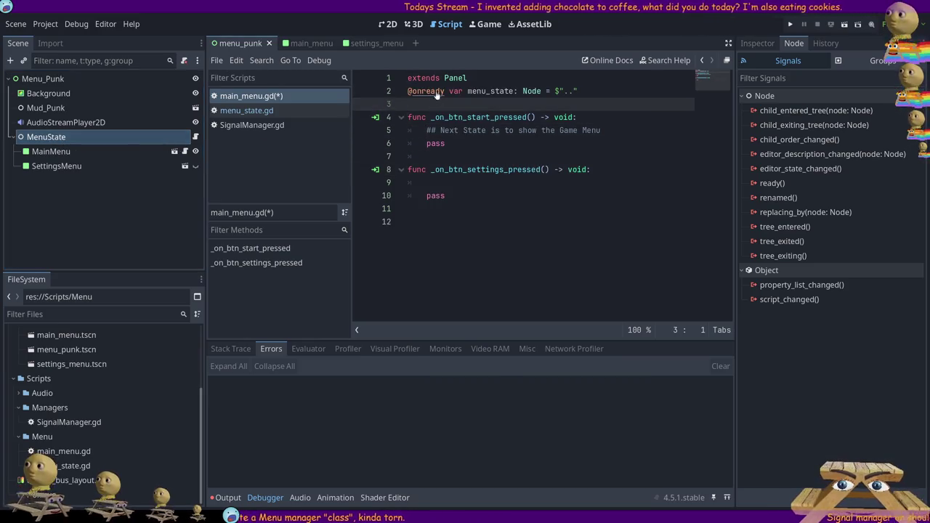
left_click(534, 78)
key("Return")
key("Down")
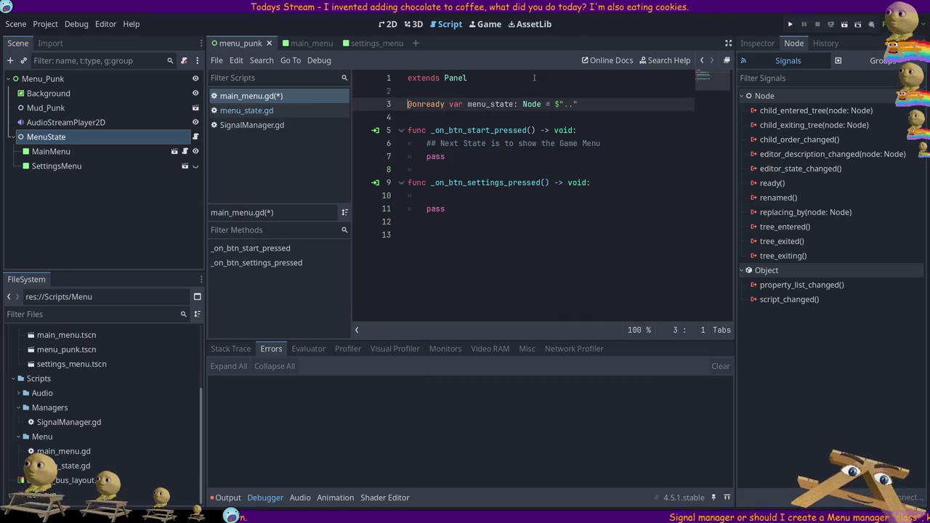
key("shift+End")
key("BackSpace")
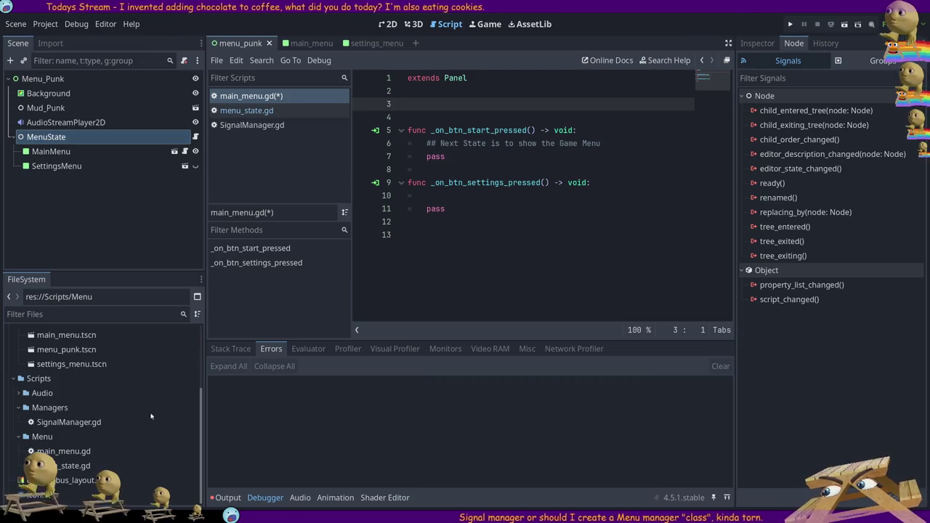
Give the MenuState, MainMenu and SettingsMenu nodes scene-unique names.
left_click_drag(93, 469, 47, 163)
left_click(47, 152)
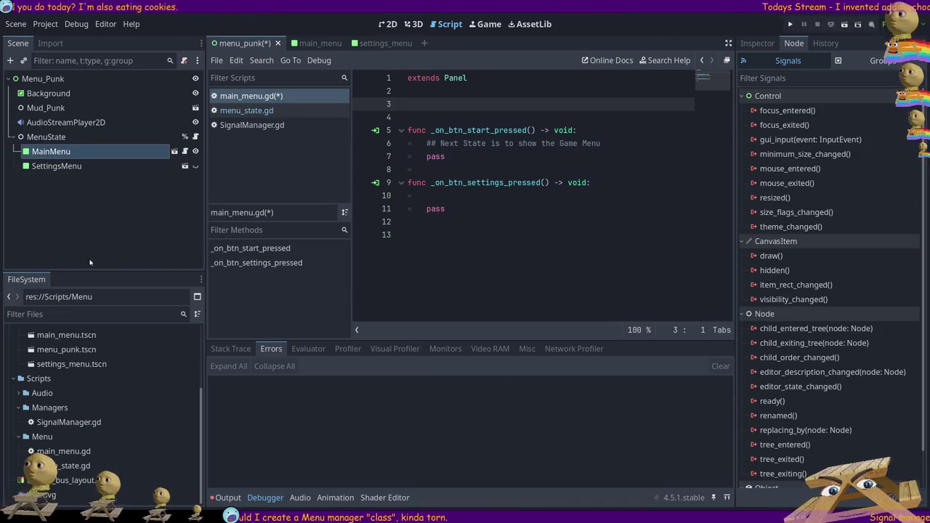
left_click(64, 166)
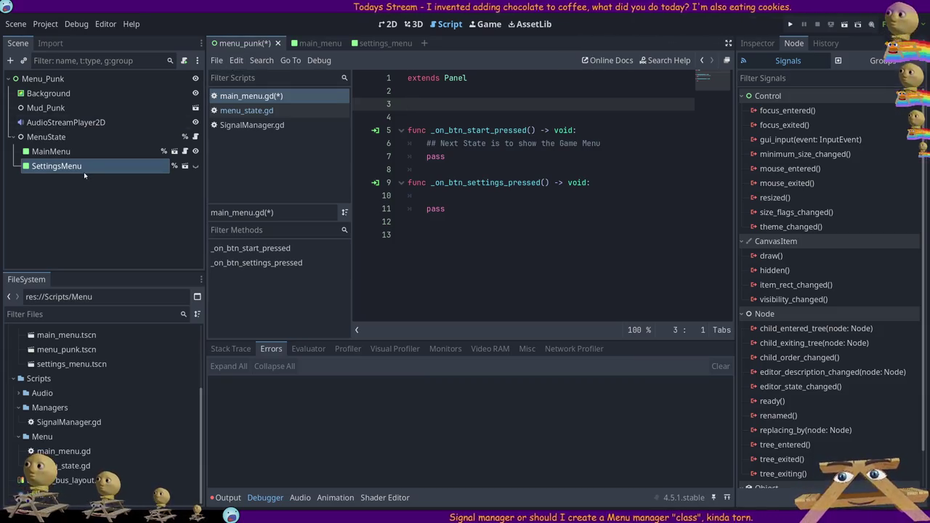
Open menu_state.gd, drag in a MainMenu reference, and delete the duplicate line.
left_click(60, 138)
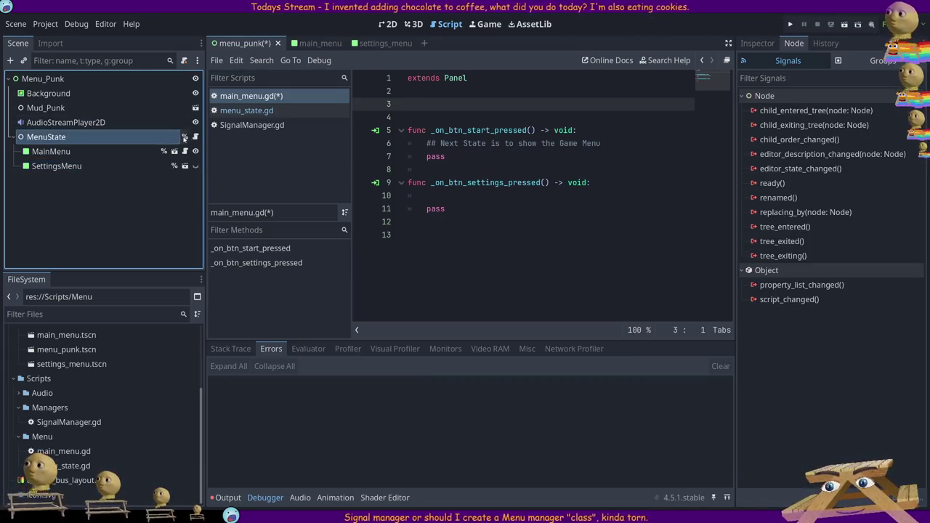
left_click(195, 137)
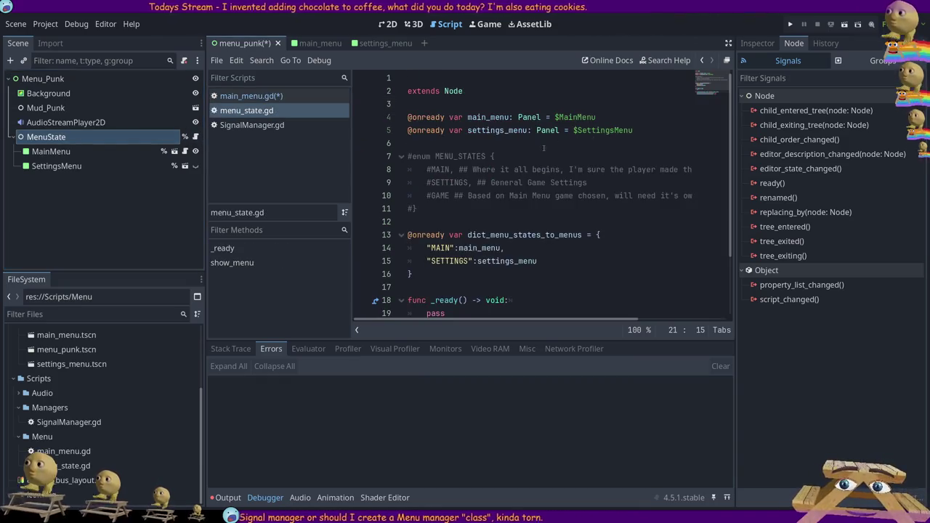
left_click(60, 151)
left_click_drag(60, 152, 459, 110)
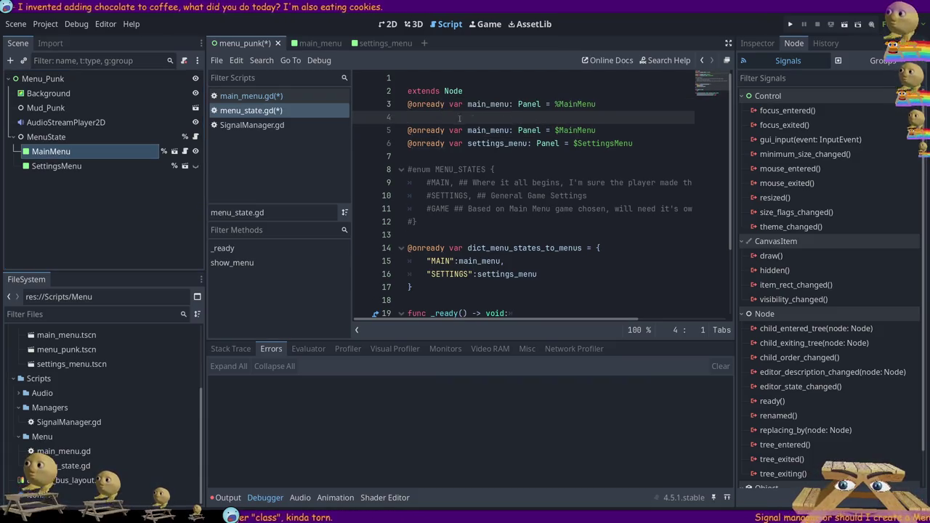
key("shift+Up")
key("BackSpace")
key("Down")
key("Right")
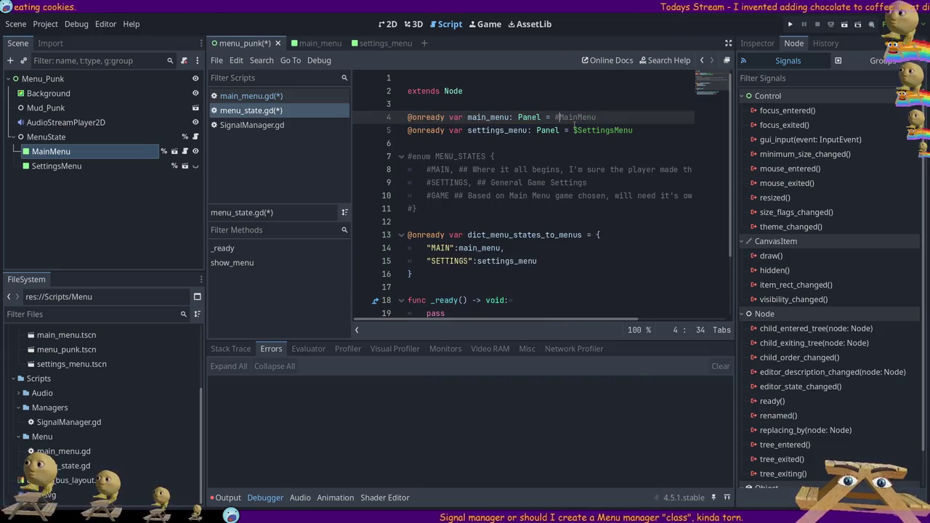
Change the panel references to %MainMenu and %SettingsMenu and save menu_state.gd.
type("%")
key("Escape")
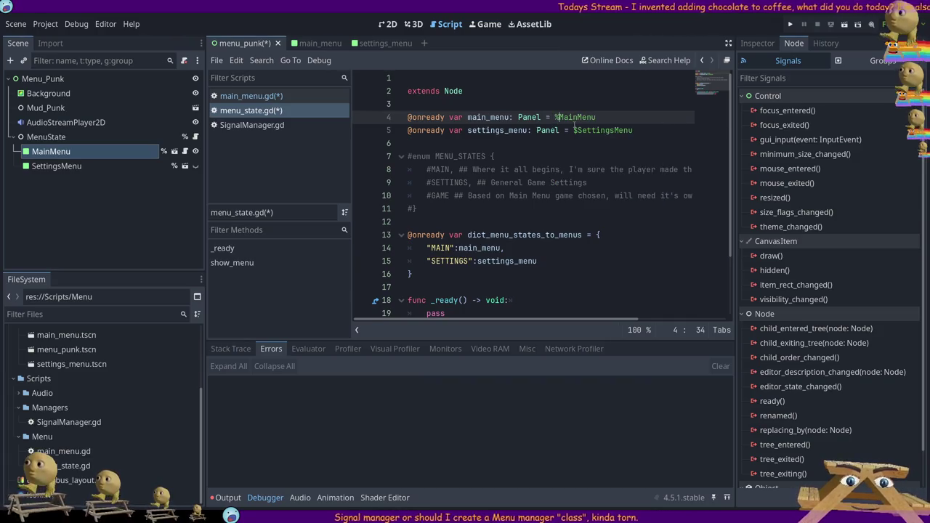
key("Down")
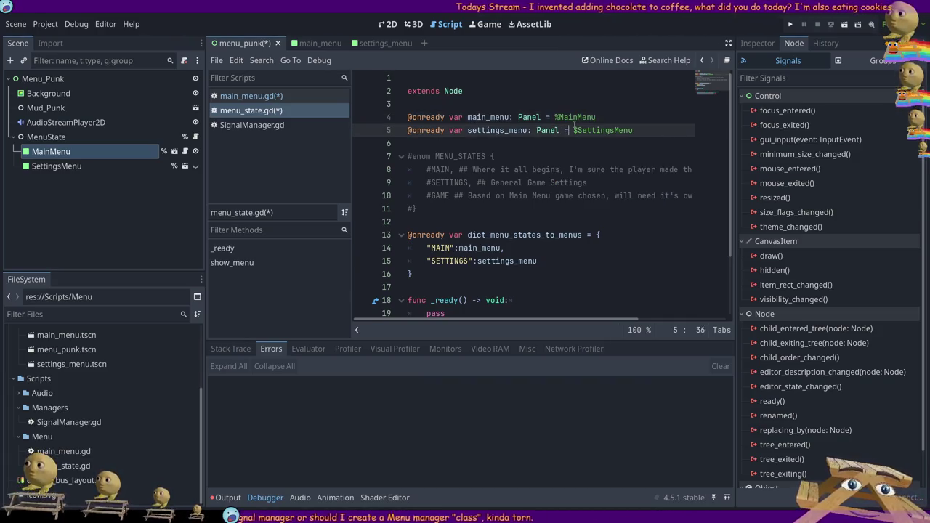
key("Right")
key("Right")
key("BackSpace")
type("%")
key("ctrl+s")
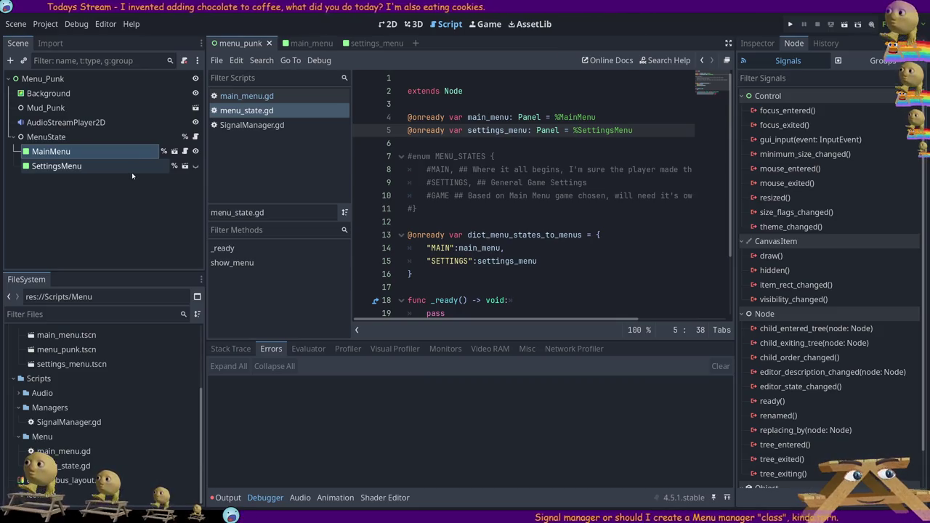
Review SignalManager.gd and the show_menu function in menu_state.gd.
scroll(479, 207, "down", 2)
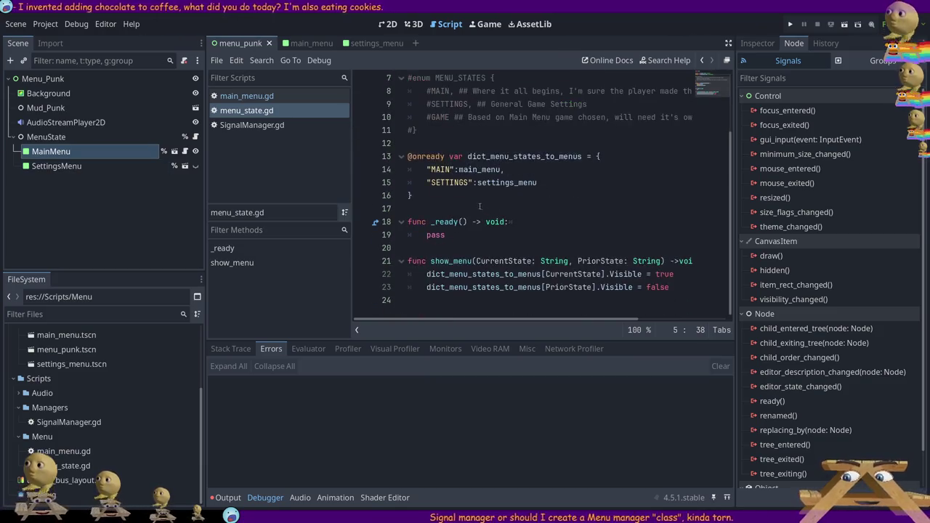
left_click(246, 96)
left_click(254, 126)
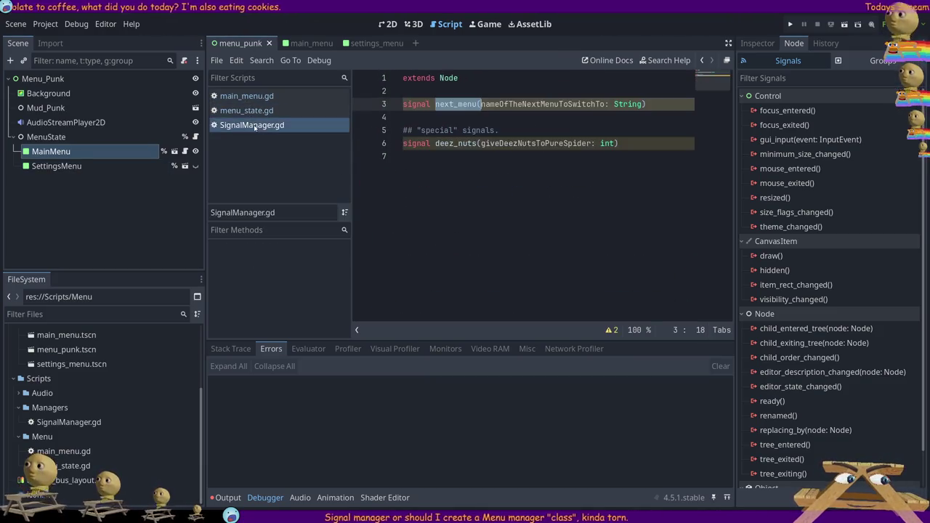
left_click(247, 111)
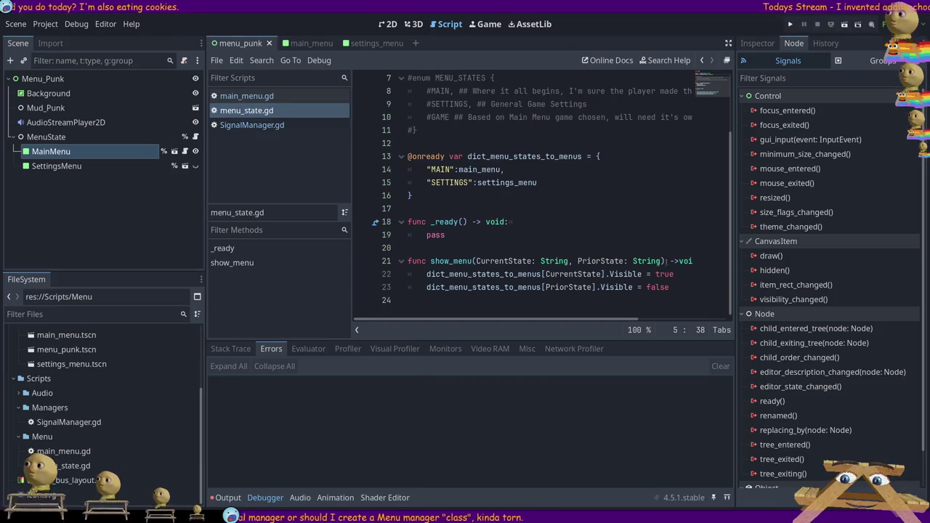
scroll(497, 240, "up", 2)
scroll(491, 226, "down", 2)
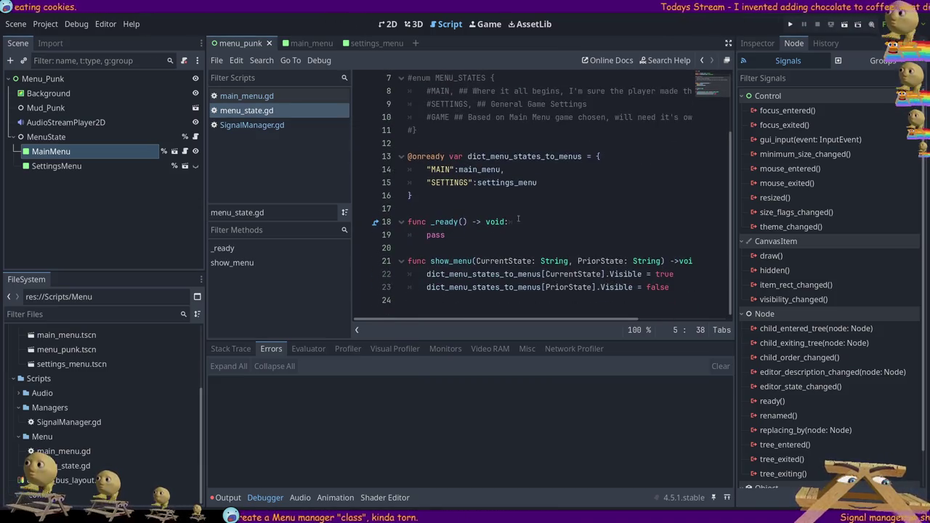
key("shift+Up")
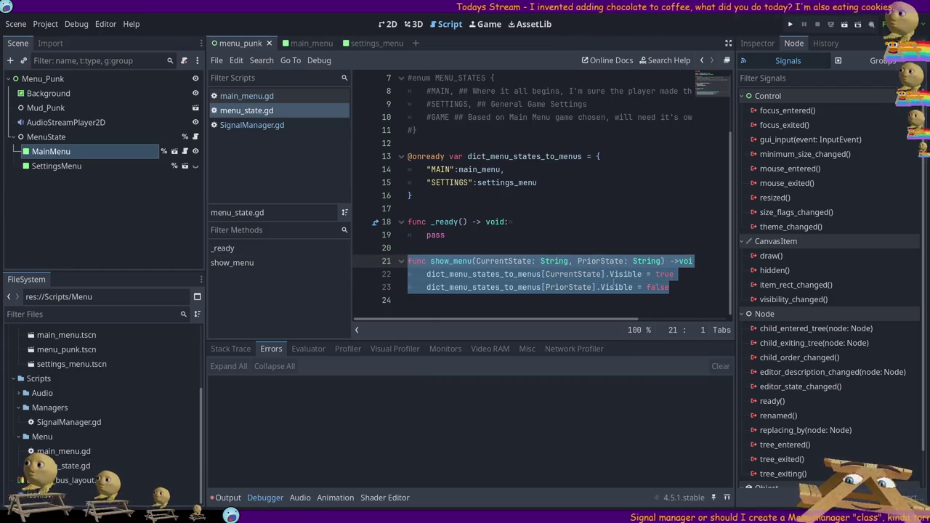
left_click(679, 289)
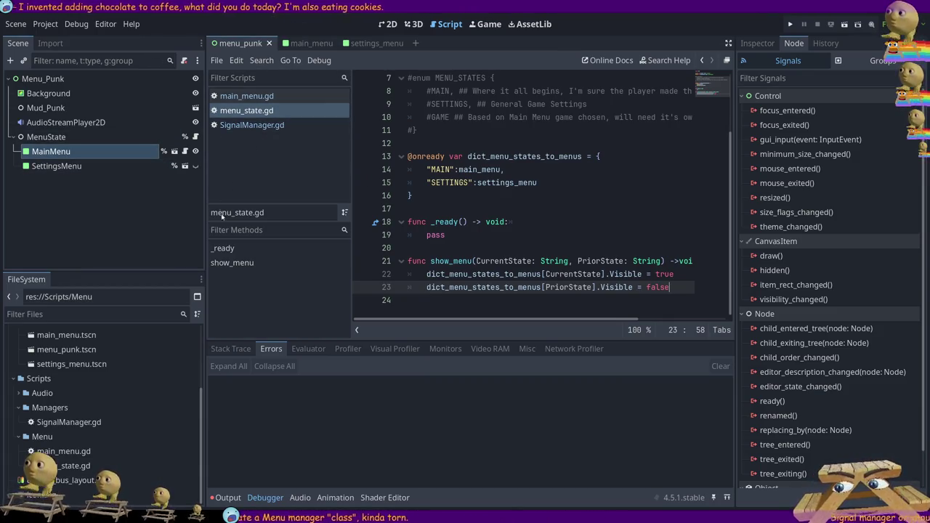
Check the main_menu scene and main_menu.gd, then return to menu_punk and select MenuState.
left_click(304, 46)
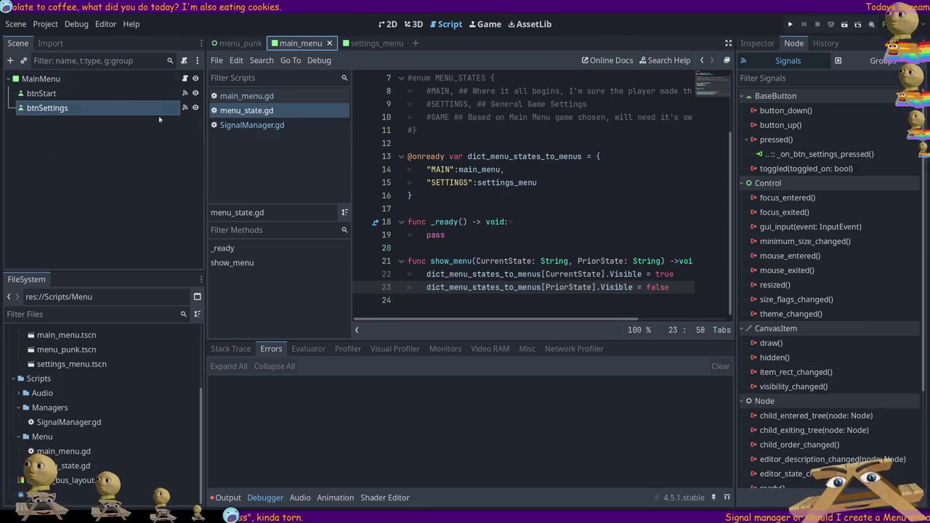
left_click(186, 80)
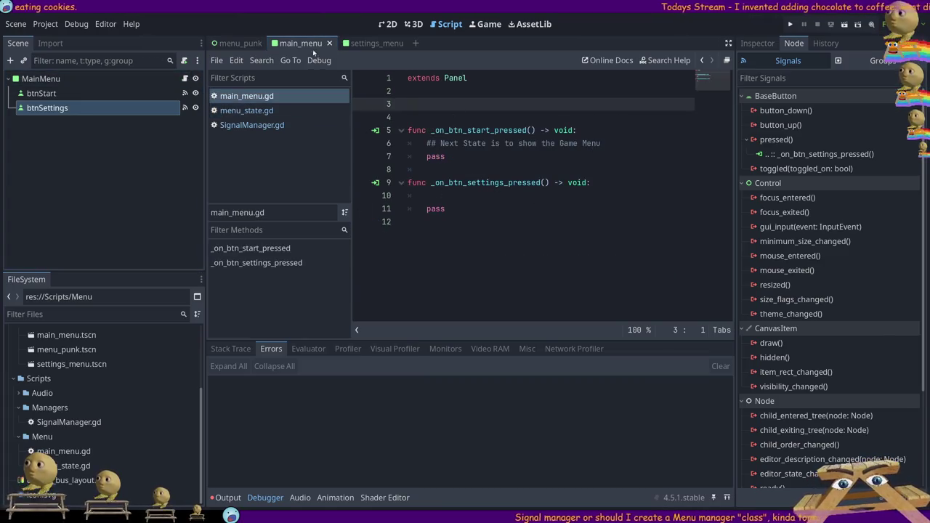
left_click(231, 44)
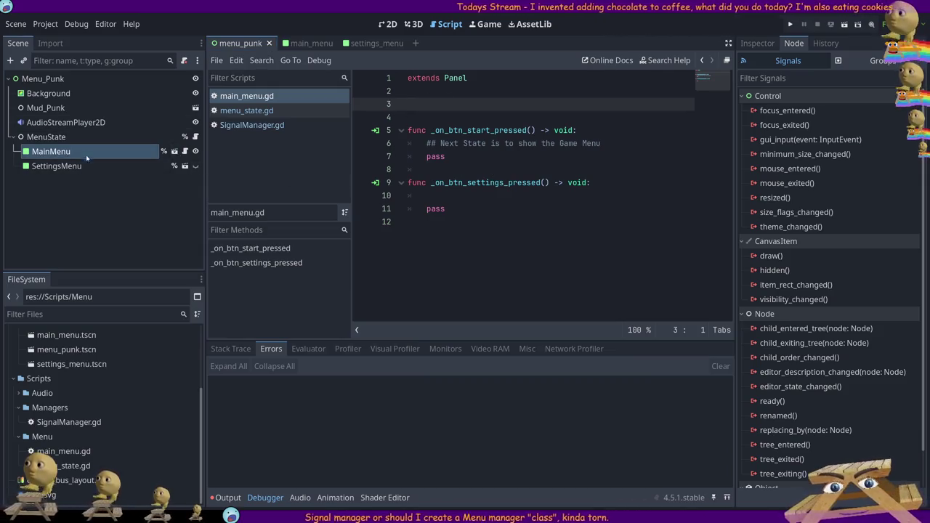
left_click(53, 137)
Add a %MenuState reference, start 'menu_state.' on line 11, and open menu_state.gd.
mouse_move(54, 138)
left_mouse_down()
mouse_move(290, 126)
mouse_move(424, 104)
left_mouse_up()
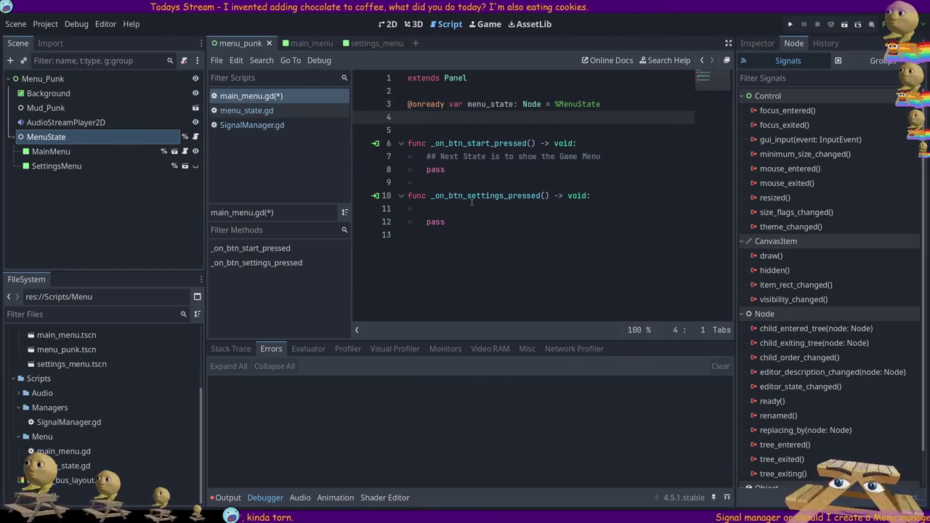
left_click(505, 209)
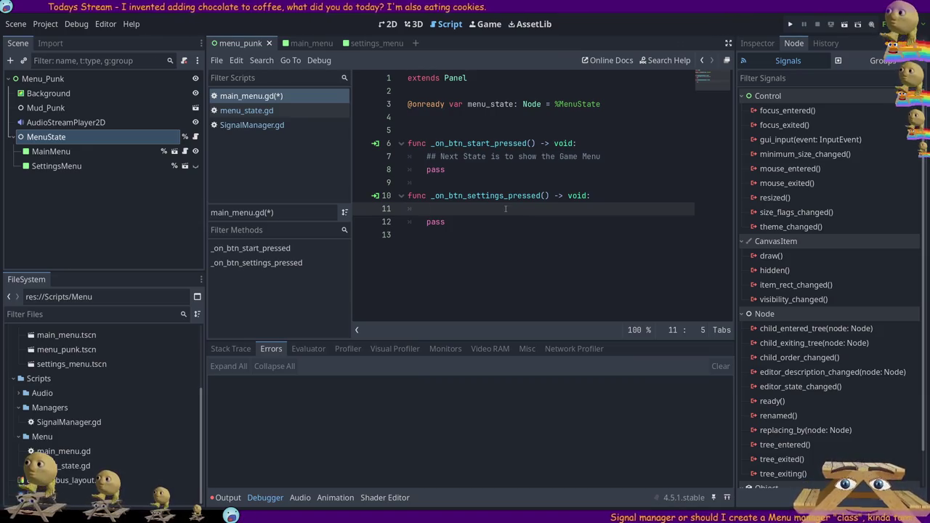
type("men")
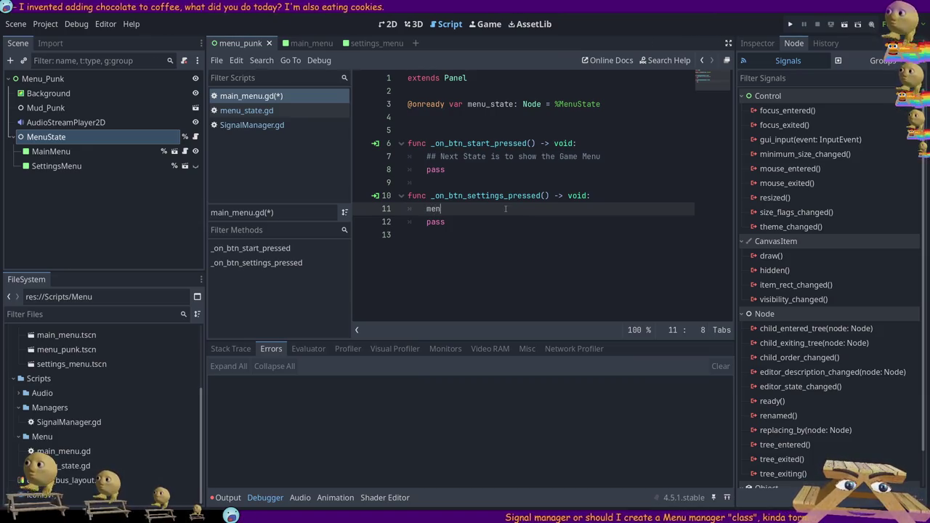
type("u")
key("Return")
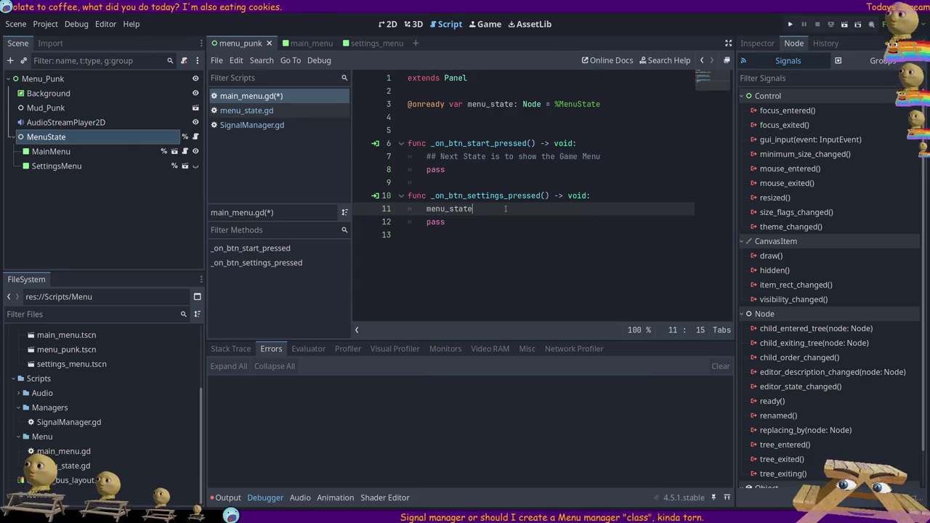
type(".")
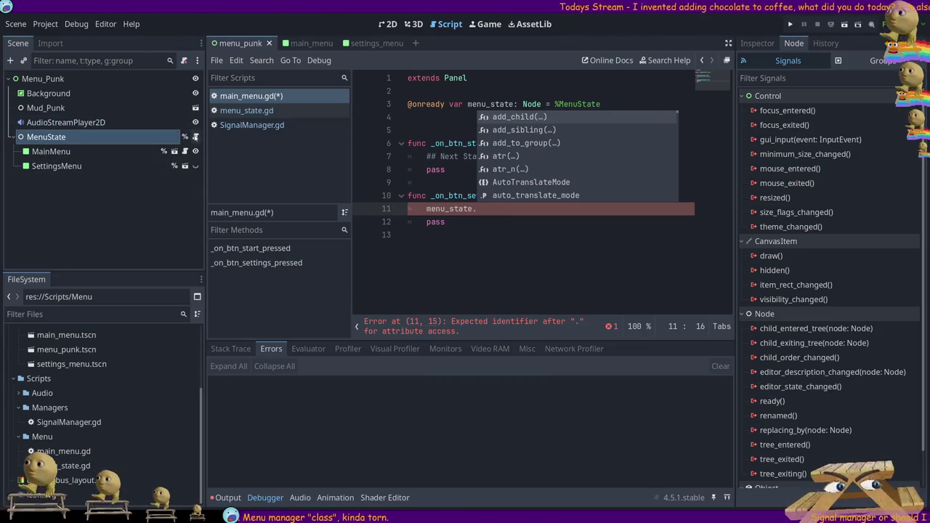
left_click(194, 137)
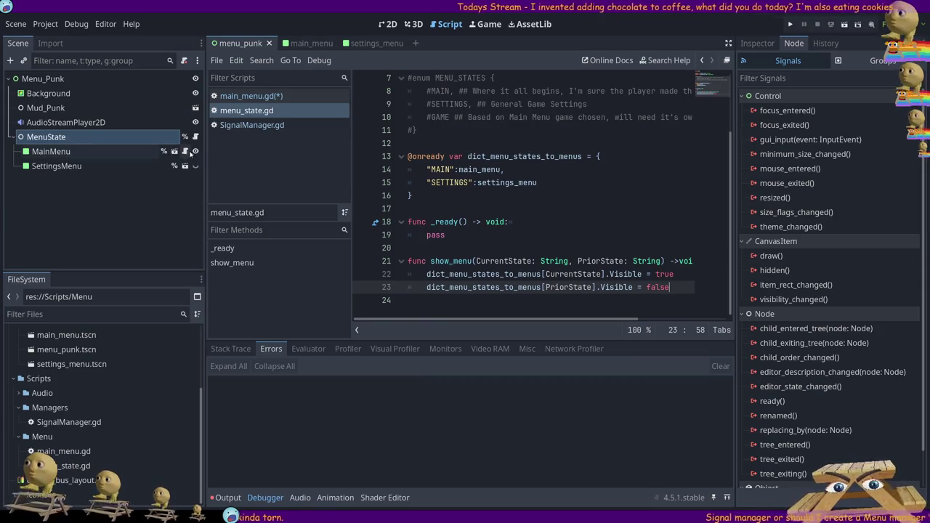
Complete line 11 as menu_state.show_menu() and compare it with menu_state.gd's parameters.
left_click(185, 151)
type("show_menu(")
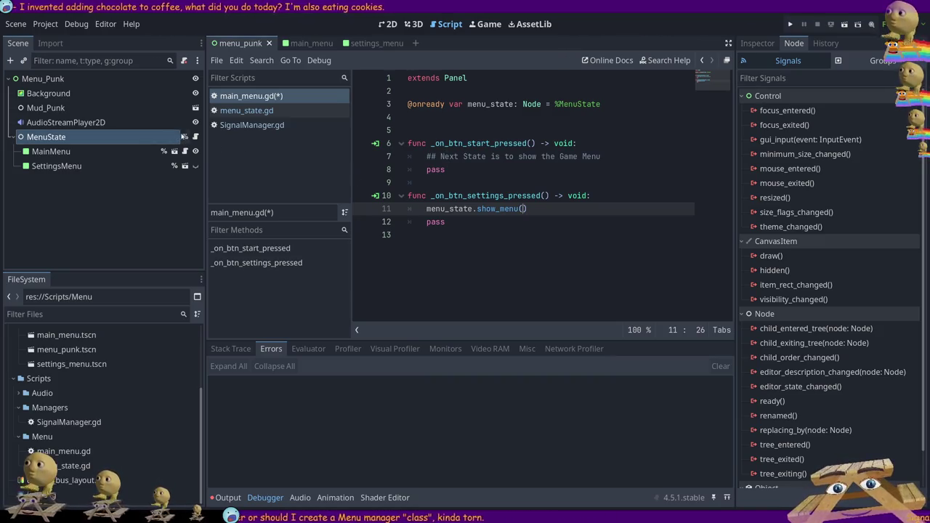
key("ctrl+shift+period")
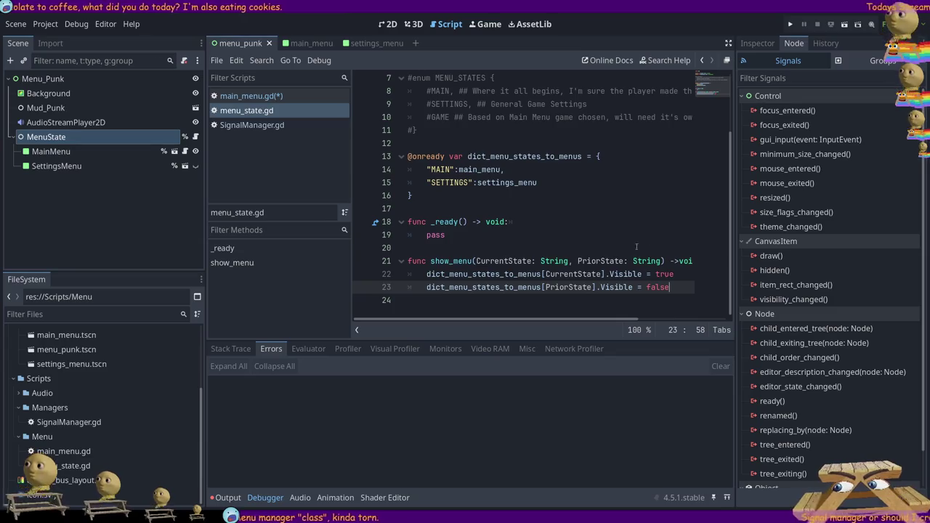
left_click_drag(477, 261, 665, 261)
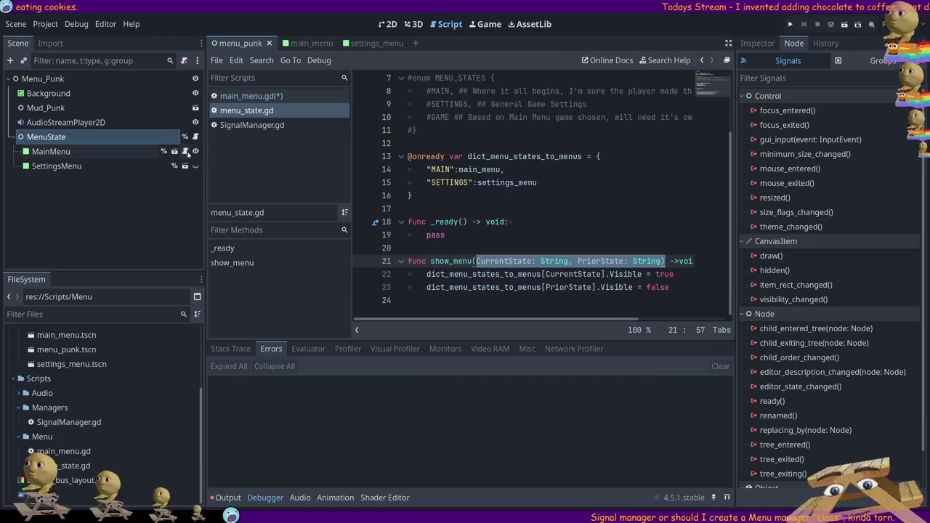
key("ctrl+shift+comma")
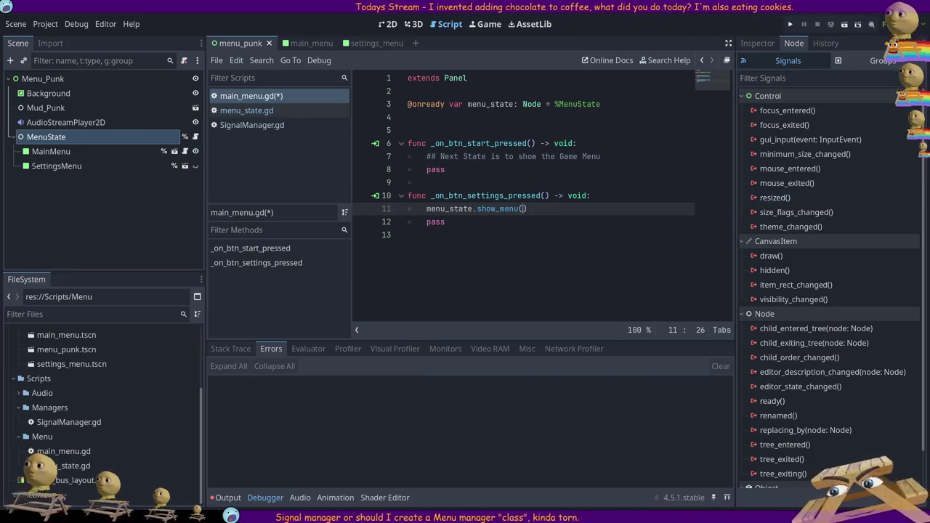
key("alt+Right")
double_click(503, 261)
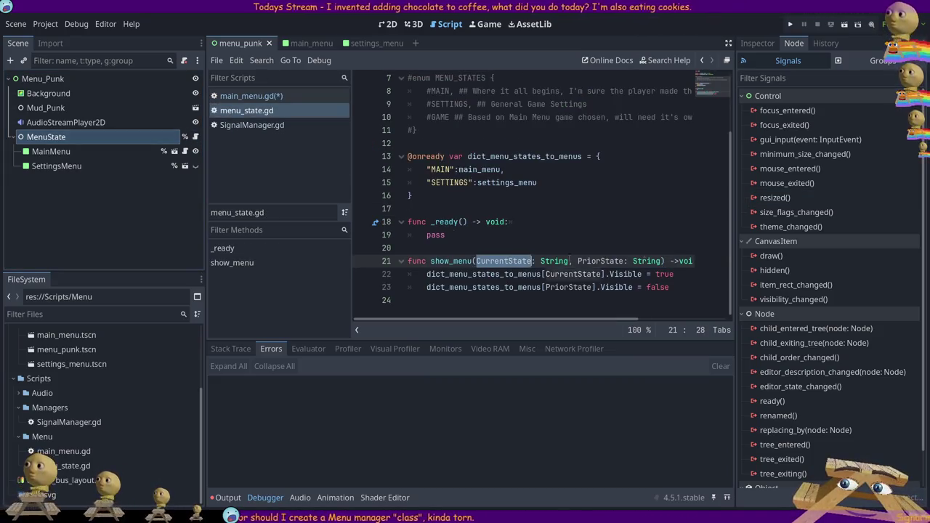
Rename CurrentState to NextState in the signature and line 22, then save.
type("NextState")
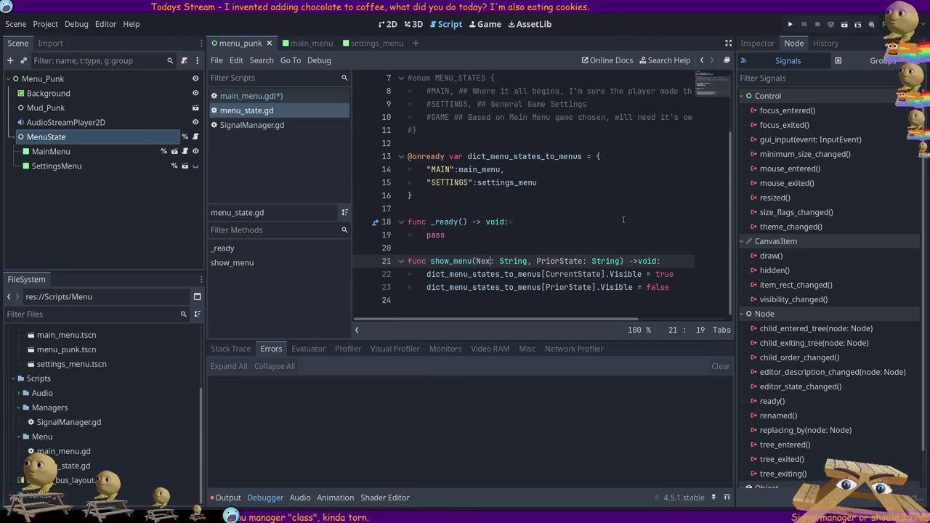
double_click(497, 261)
key("ctrl+c")
double_click(573, 274)
key("ctrl+v")
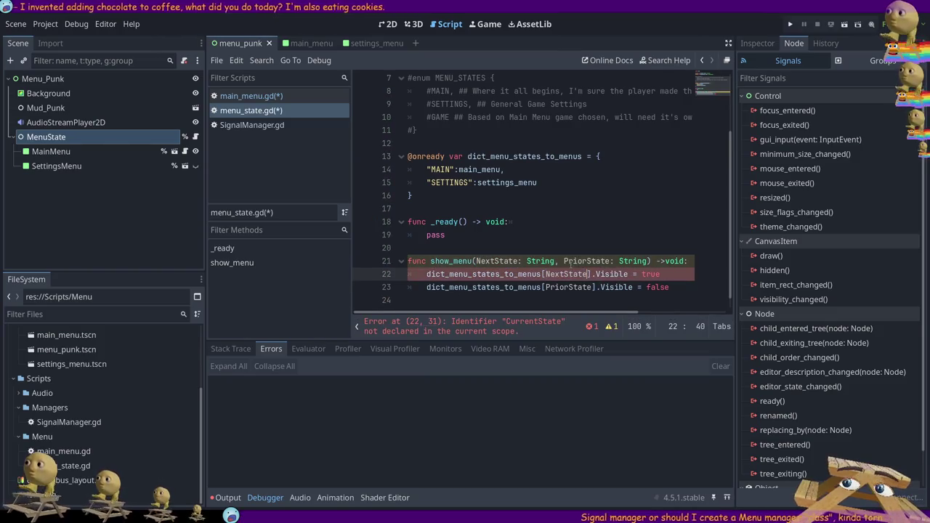
key("ctrl+s")
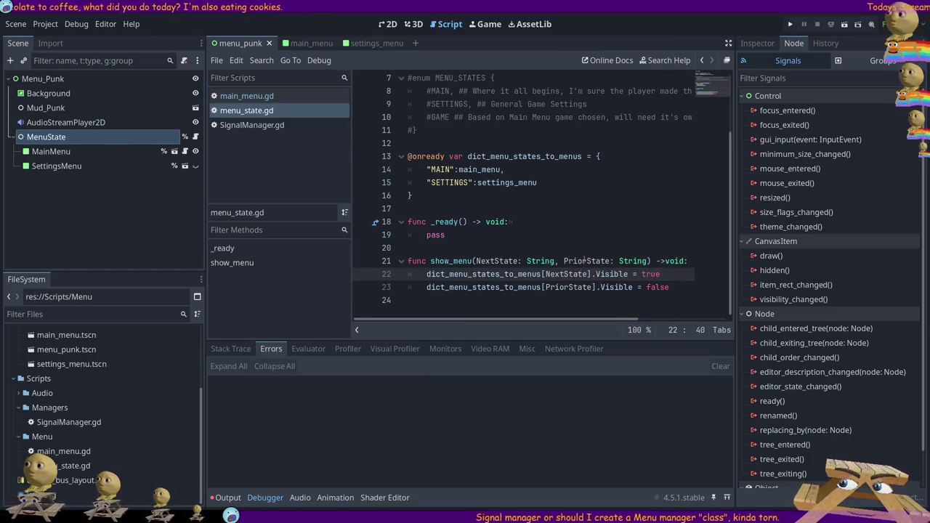
Rename the function parameters to TransitionTo and TransitionFrom.
left_click(583, 261)
double_click(590, 260)
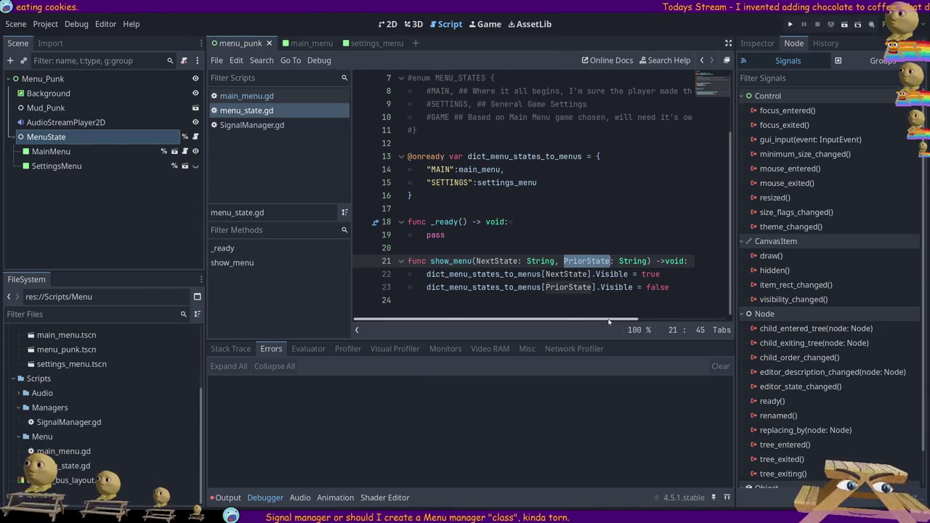
double_click(499, 261)
type("Transition")
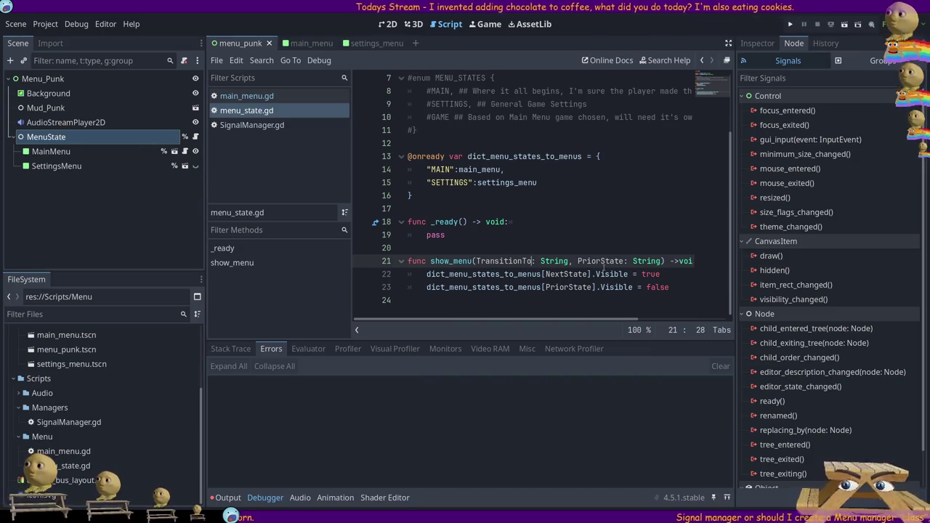
type("To")
double_click(600, 261)
type("Transic")
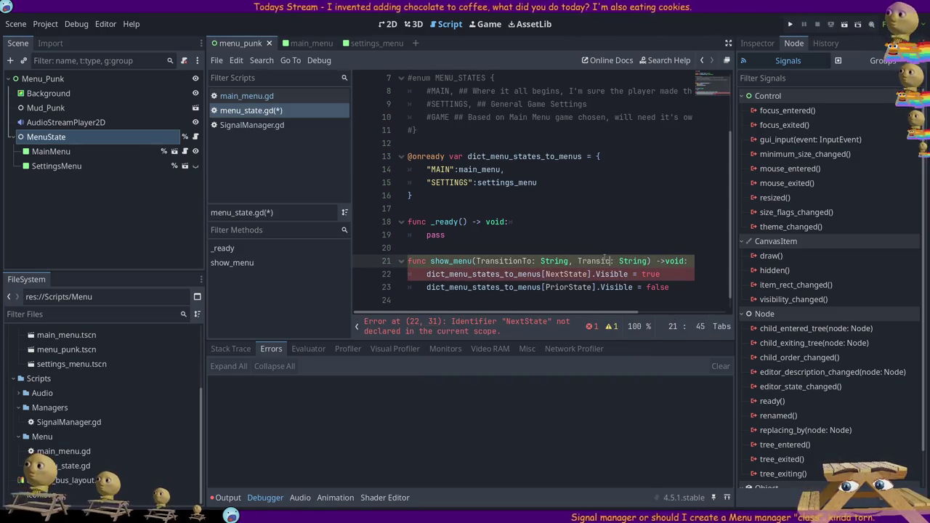
type("tionFrom")
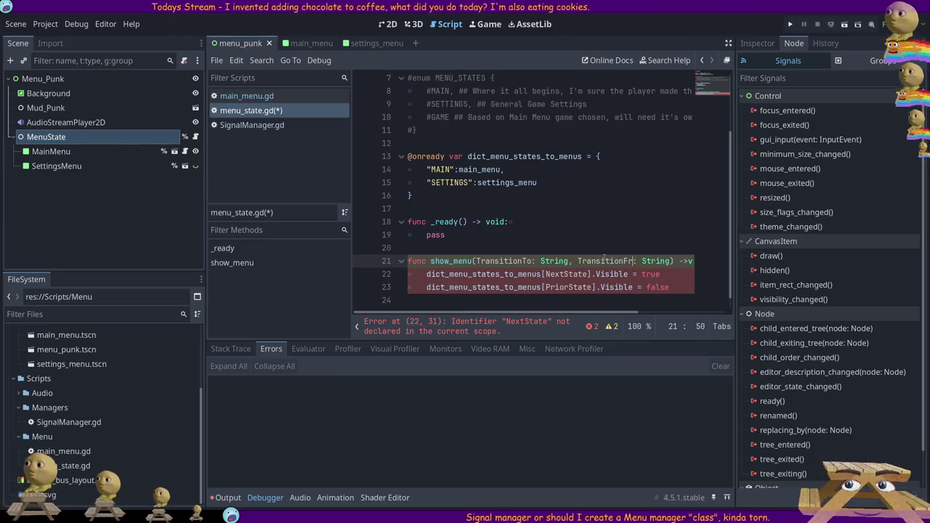
Use TransitionTo and TransitionFrom on lines 22–23, save, and rename the function to transition_menu.
double_click(503, 261)
key("ctrl+c")
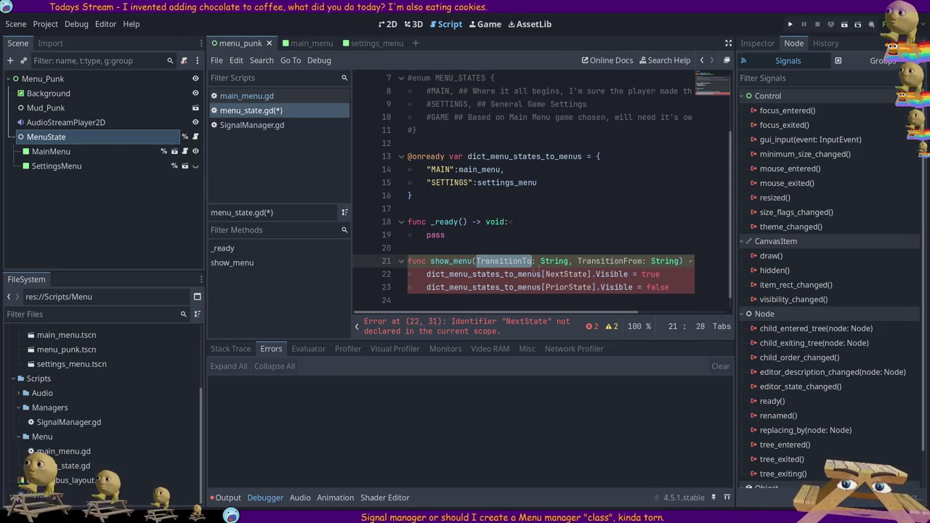
left_click(565, 274)
double_click(565, 274)
key("ctrl+v")
double_click(608, 261)
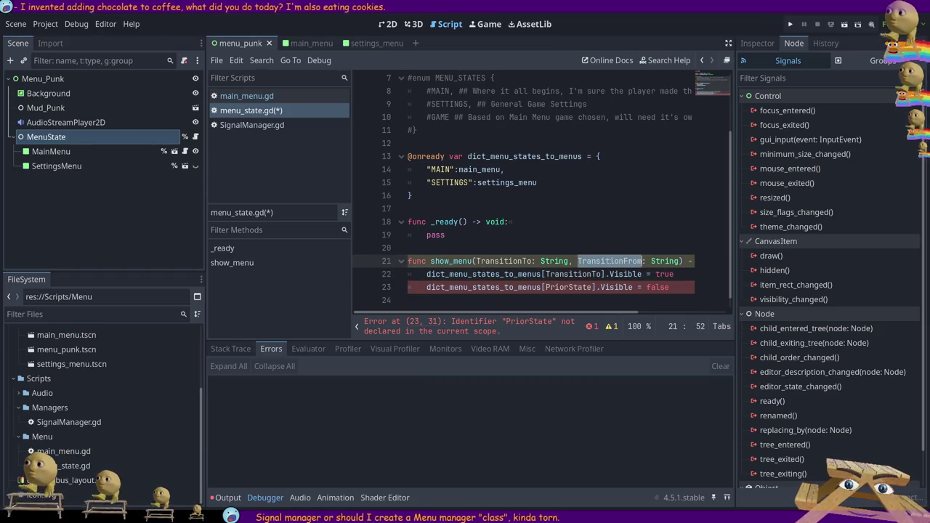
key("ctrl+c")
double_click(561, 287)
key("ctrl+v")
key("ctrl+s")
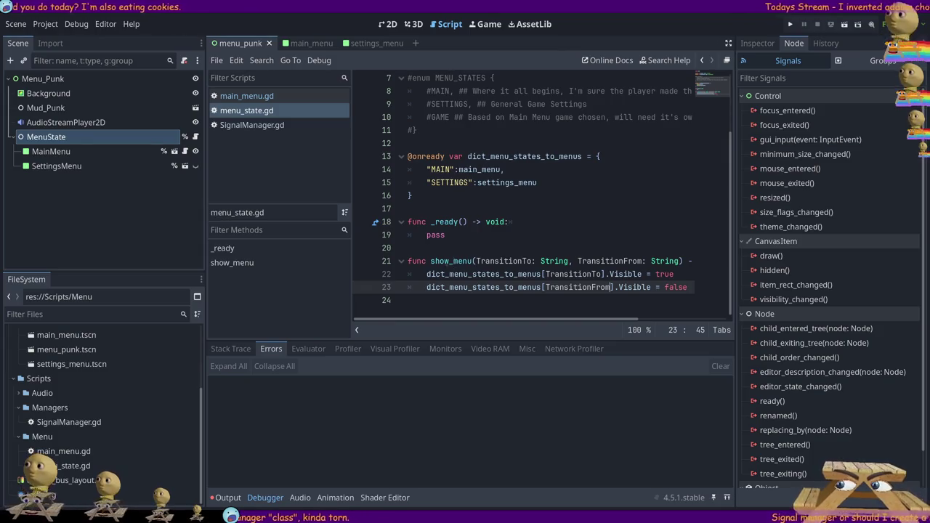
left_click(448, 261)
type("transition")
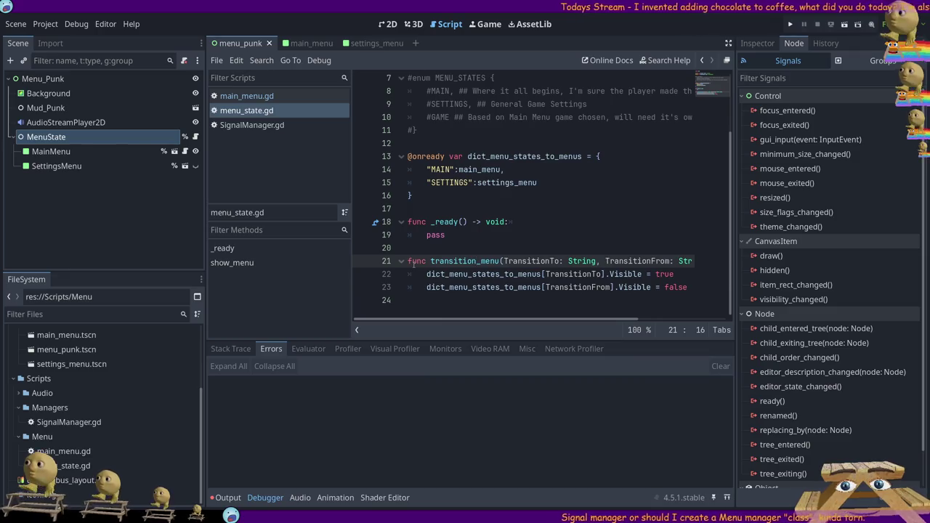
Rename the function to transition_to_menu and select the new name.
double_click(469, 261)
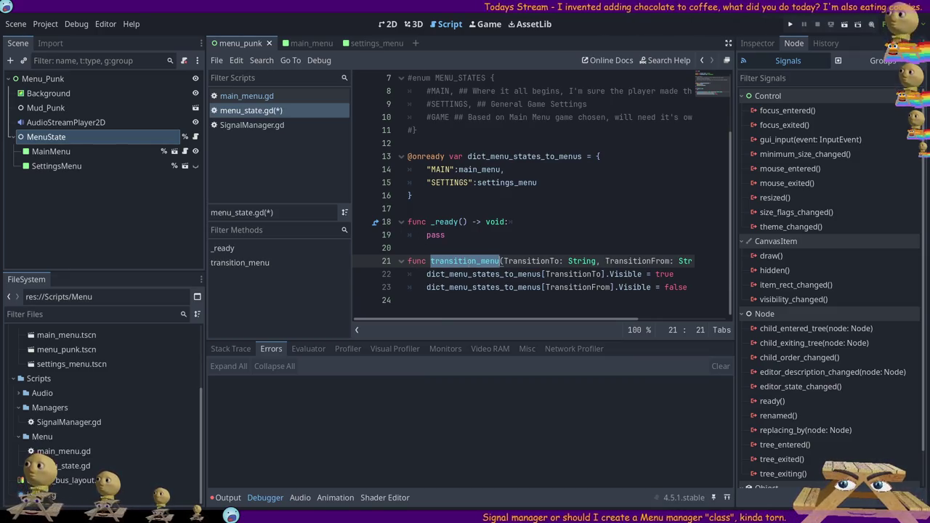
left_click(481, 261)
type("to_")
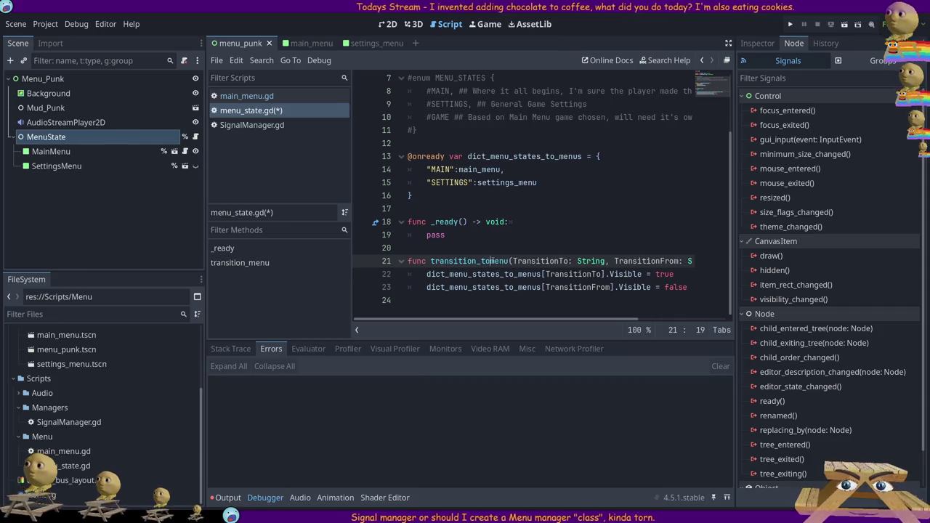
double_click(494, 260)
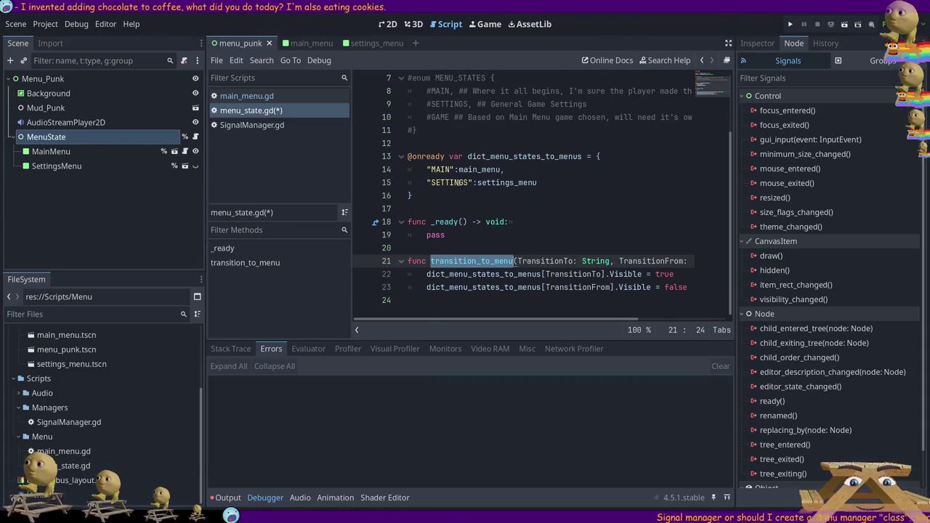
Check the menu dictionary lines, then return to main_menu.gd.
mouse_move(486, 319)
left_mouse_down()
mouse_move(574, 318)
mouse_move(377, 280)
left_mouse_up()
left_click(551, 192)
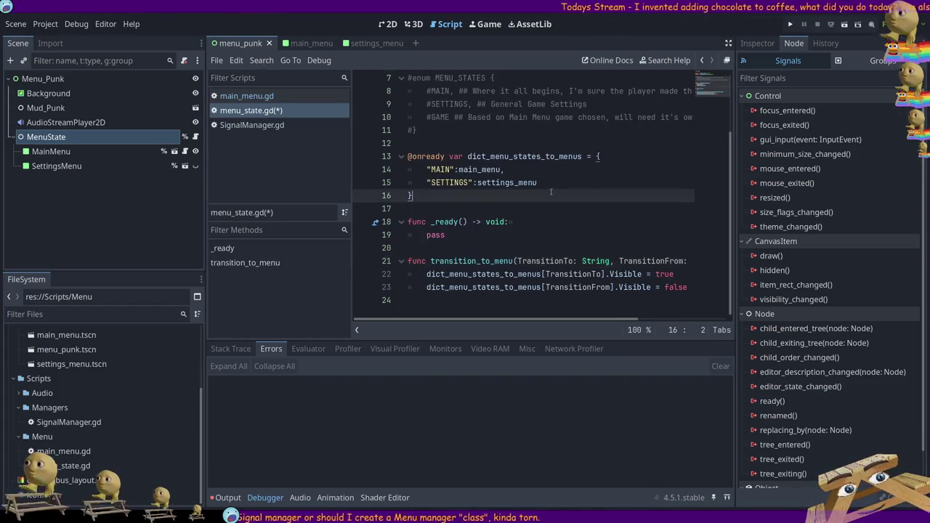
left_click(551, 182)
mouse_move(528, 320)
left_mouse_down()
mouse_move(617, 320)
mouse_move(590, 319)
mouse_move(600, 320)
left_mouse_up()
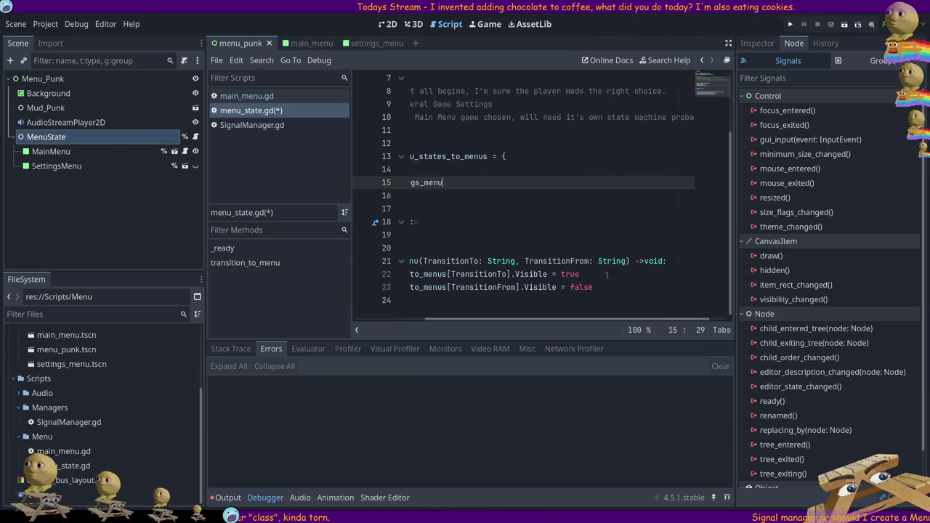
left_click_drag(536, 320, 463, 320)
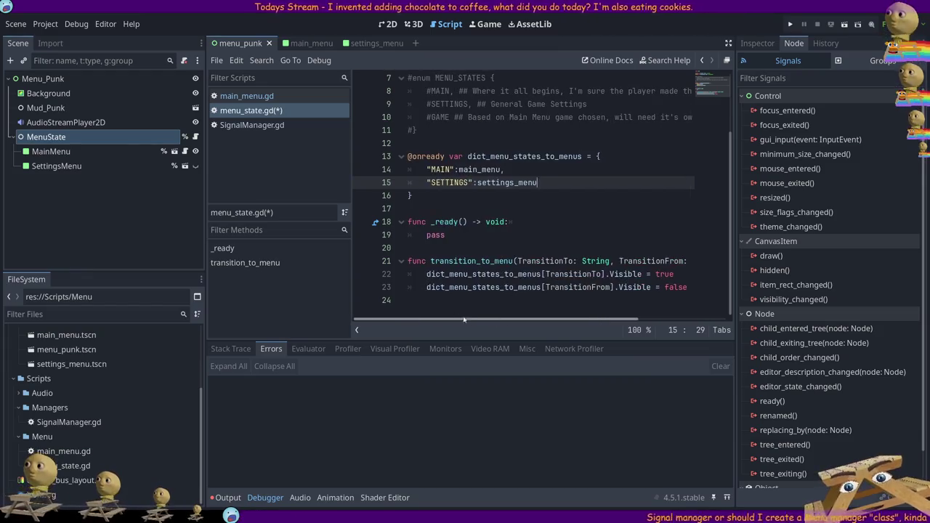
left_click(246, 95)
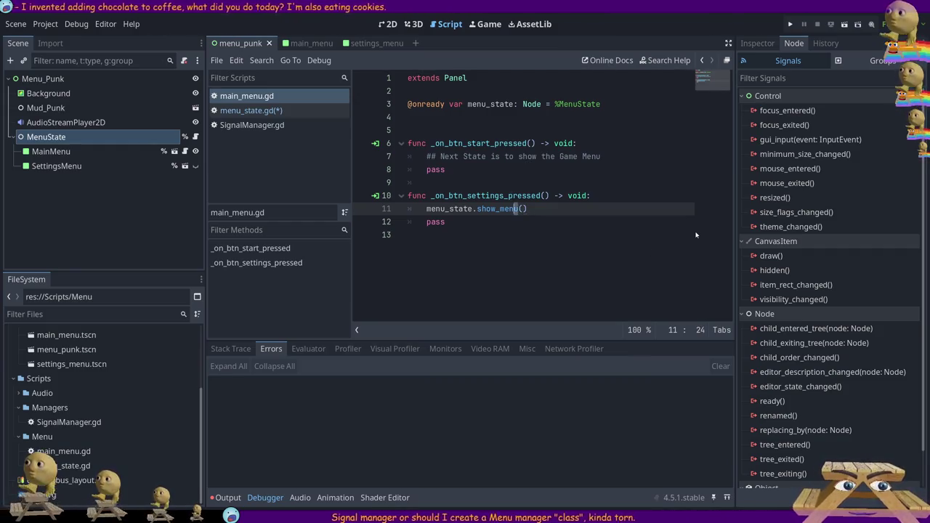
Make line 11 call menu_state.transition_to_menu("SETTINGS"), save, and return to menu_state.gd.
key("ctrl+v")
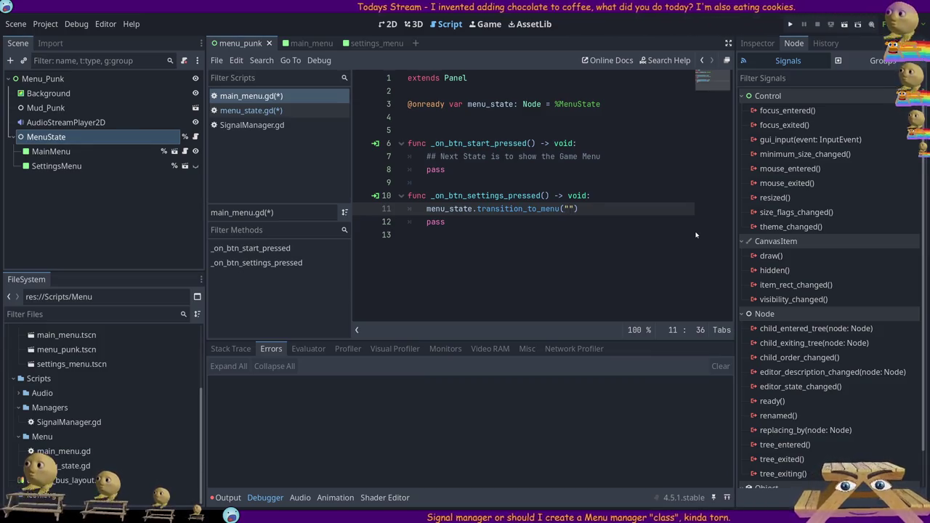
type("SETTINGS")
key("ctrl+s")
left_click(260, 111)
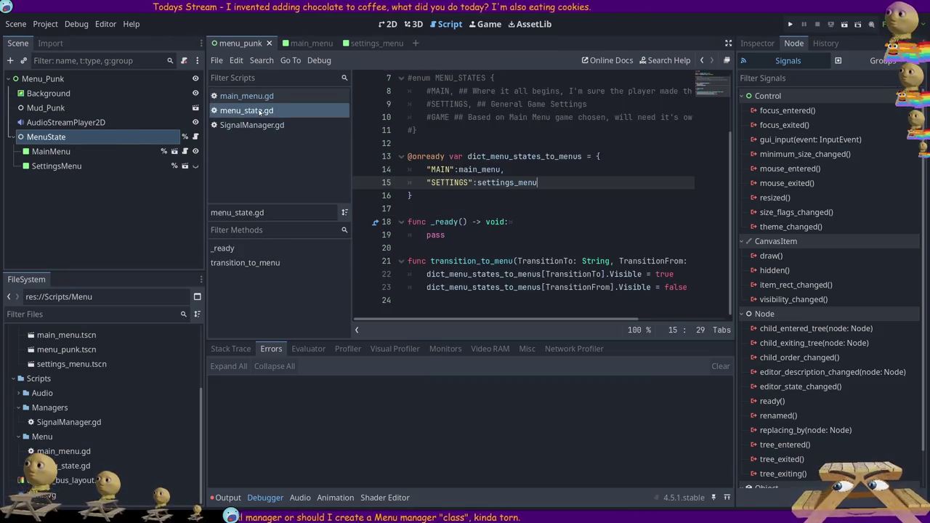
Review the SETTINGS dictionary entry and the visibility assignment on line 22.
double_click(451, 183)
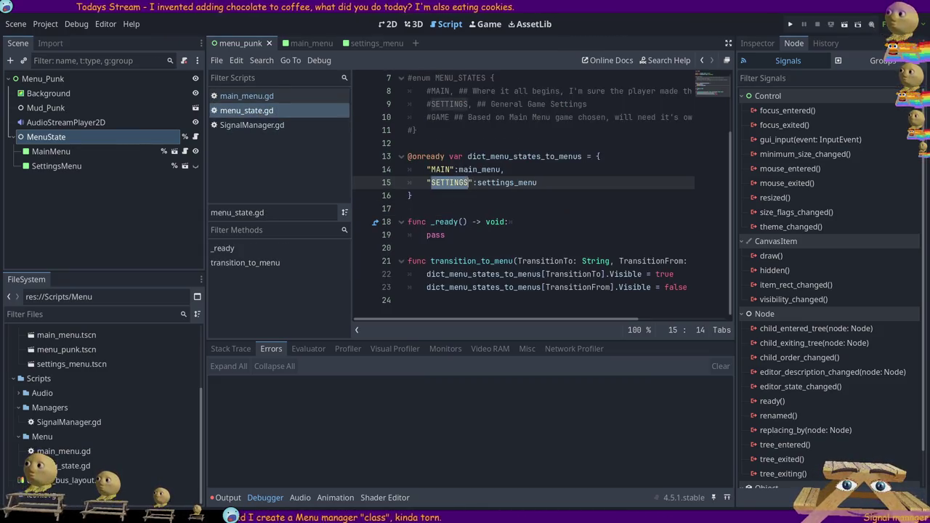
double_click(507, 183)
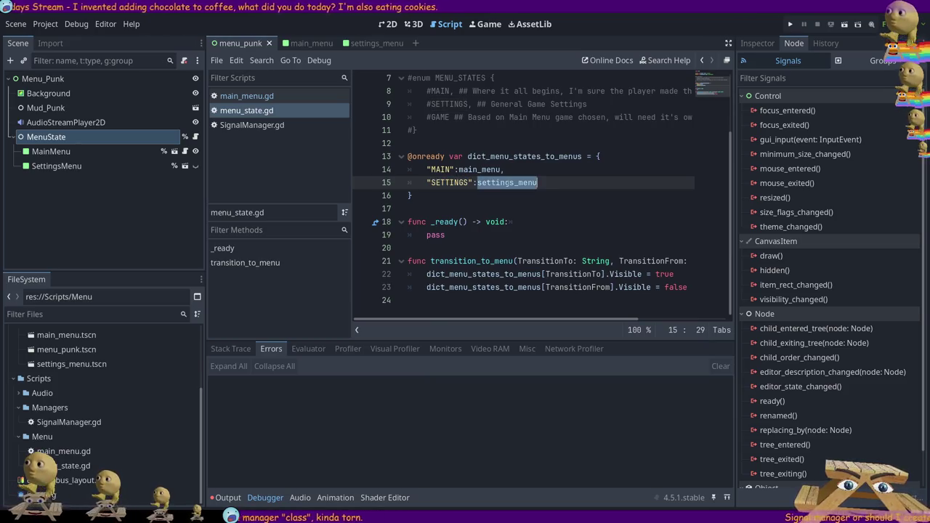
left_click(531, 261)
left_click(574, 274)
left_click(684, 273)
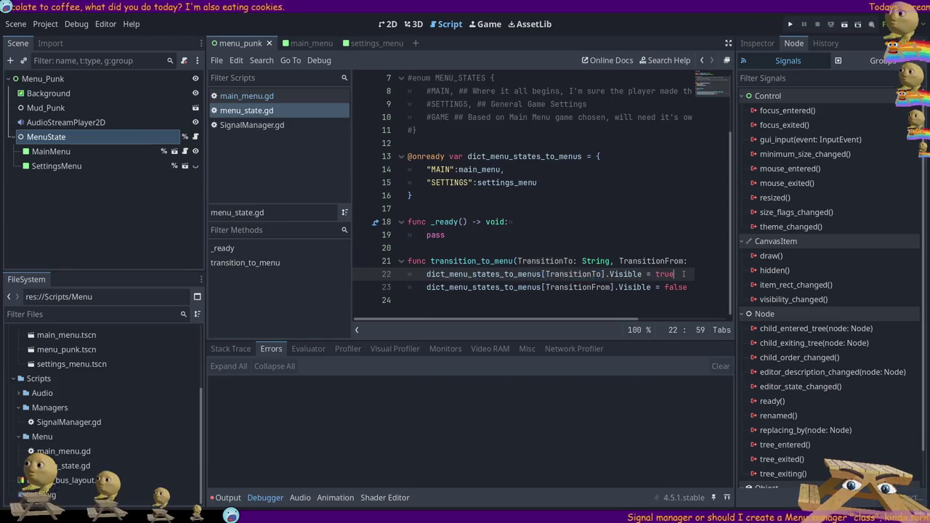
left_click_drag(684, 273, 452, 274)
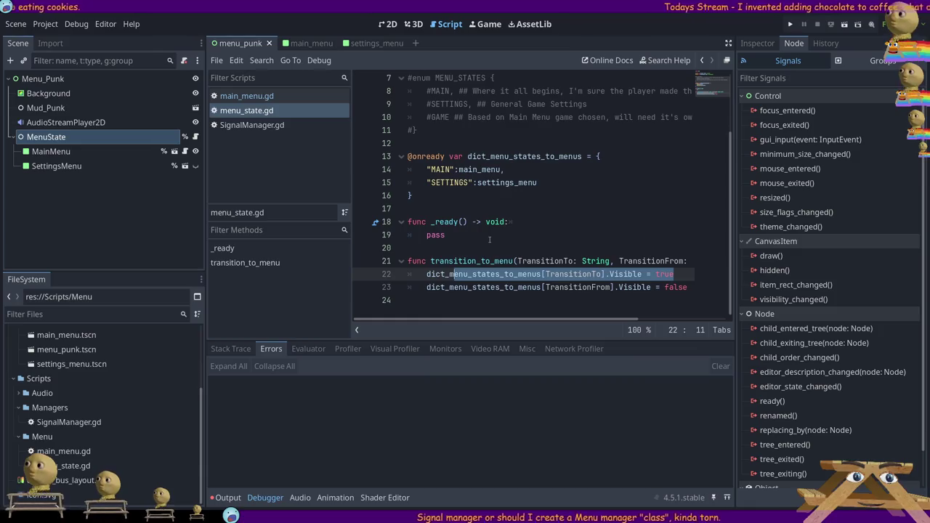
left_click(549, 248)
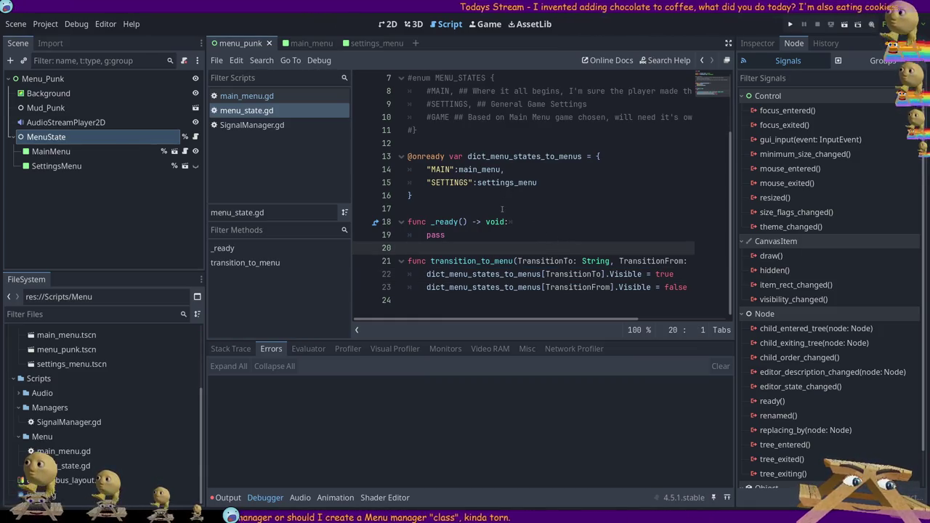
Declare var current_state = "MAIN" below the menu dictionary.
left_click(476, 202)
key("Return")
key("Return")
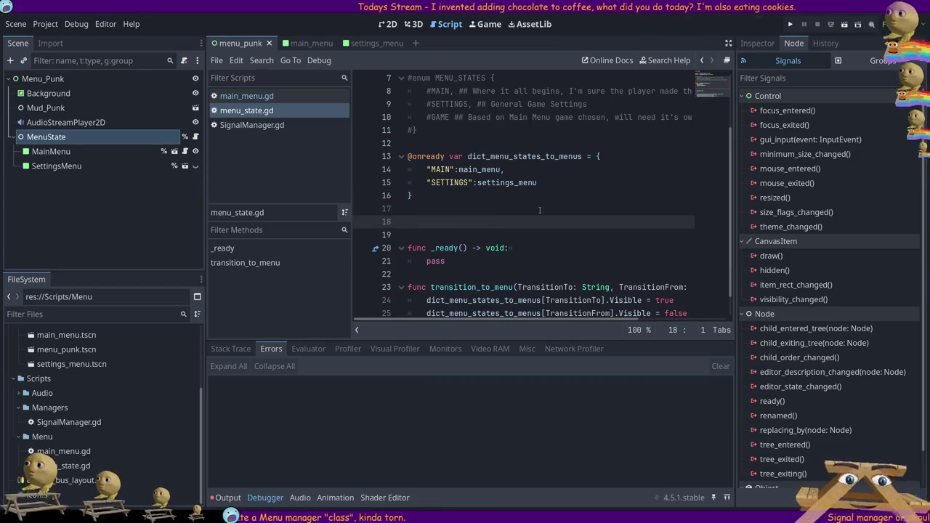
type("vbavar cur")
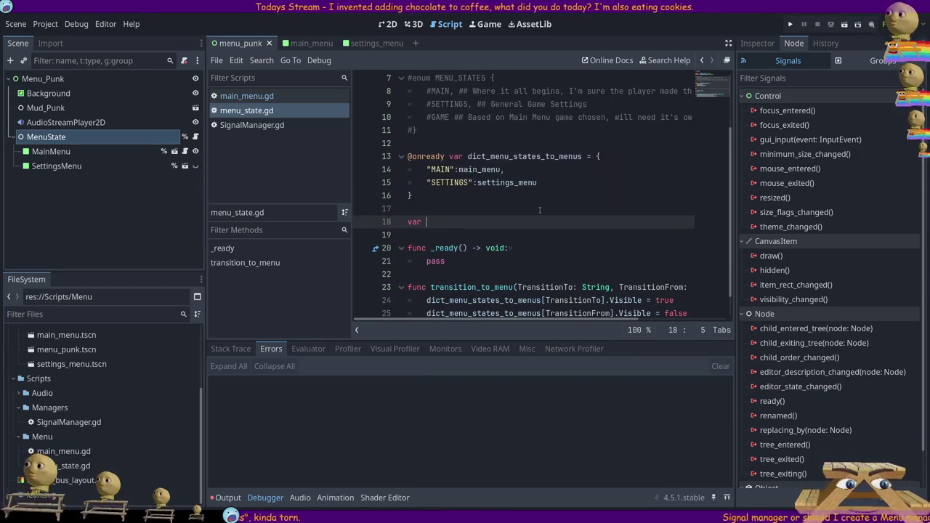
type("rent_St")
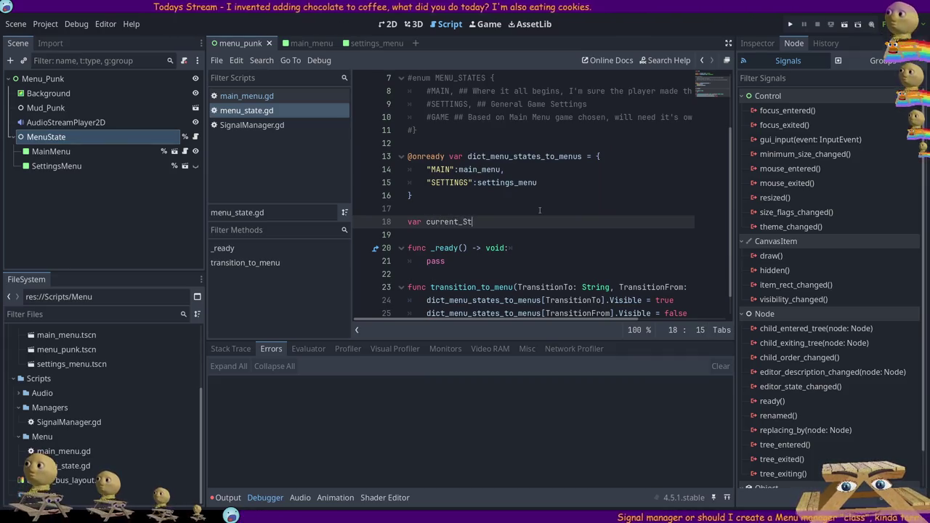
key("BackSpace")
key("BackSpace")
type("state =")
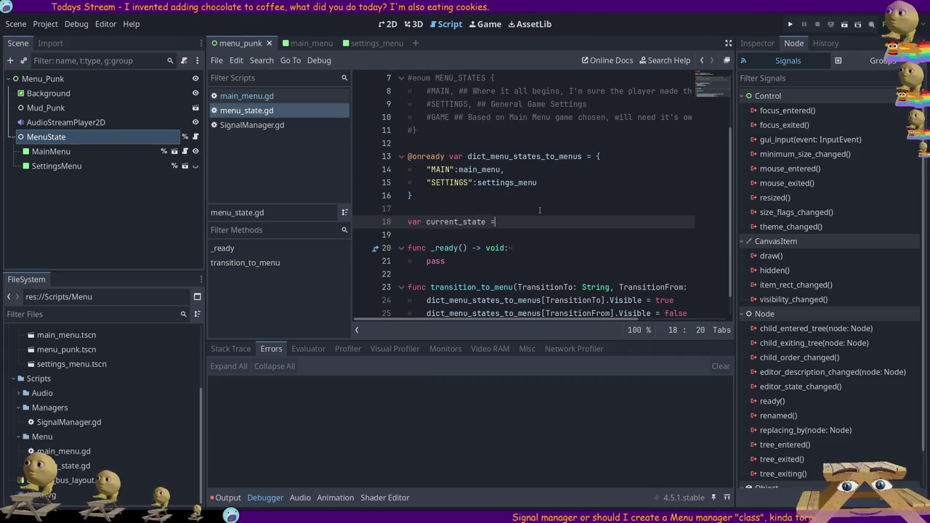
type(" \"MAIN")
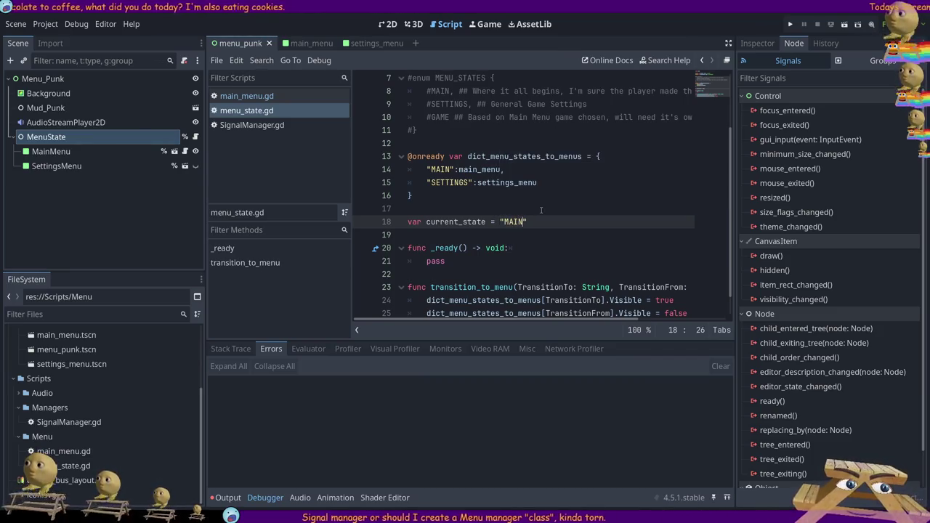
scroll(560, 232, "down", 1)
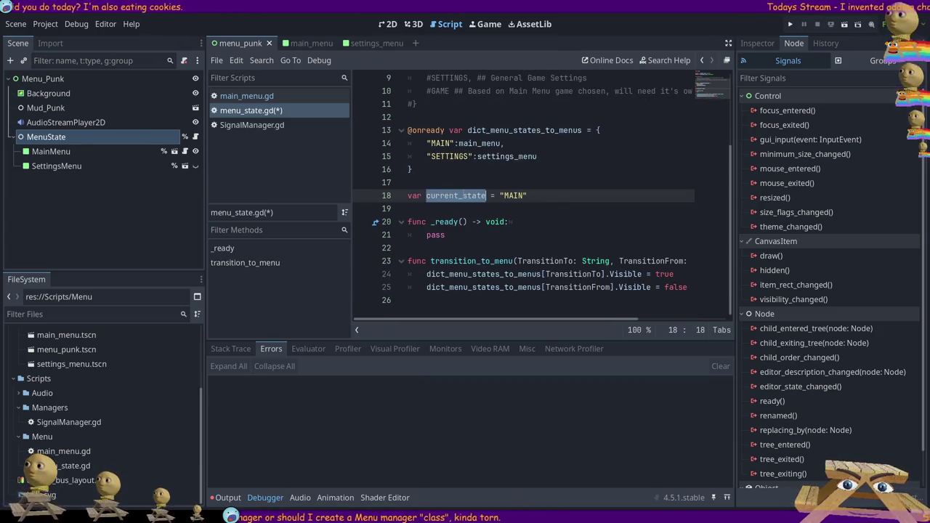
Hide current_state's menu instead of TransitionFrom, then set current_state = TransitionTo.
double_click(580, 287)
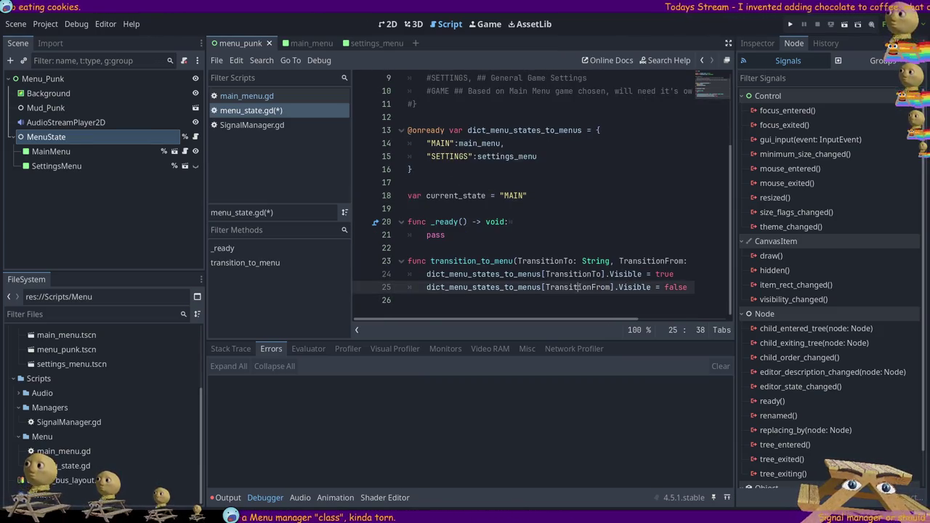
type("current_state")
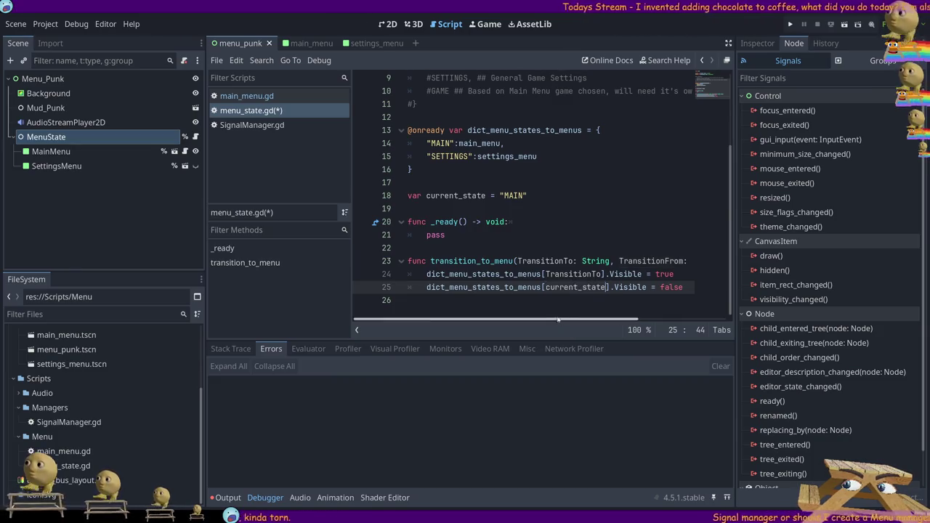
left_click(695, 286)
key("Return")
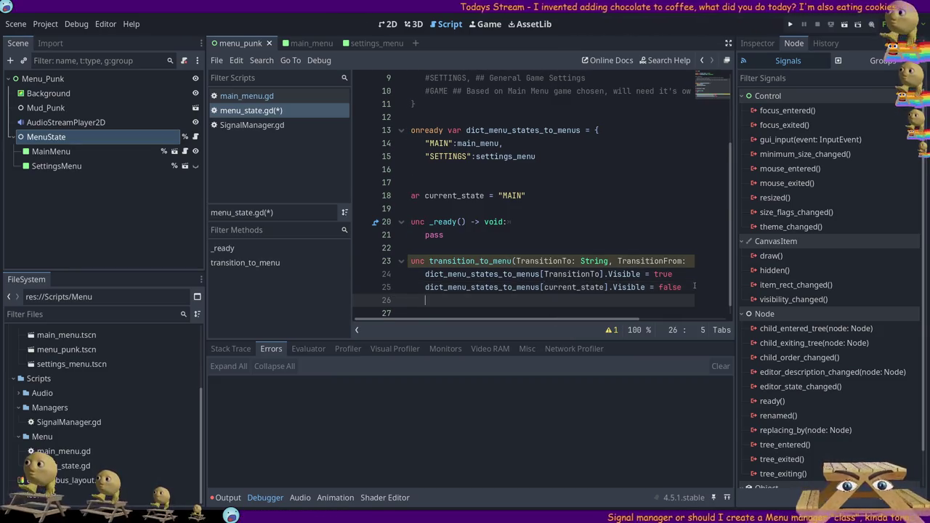
type("current_state = Tran")
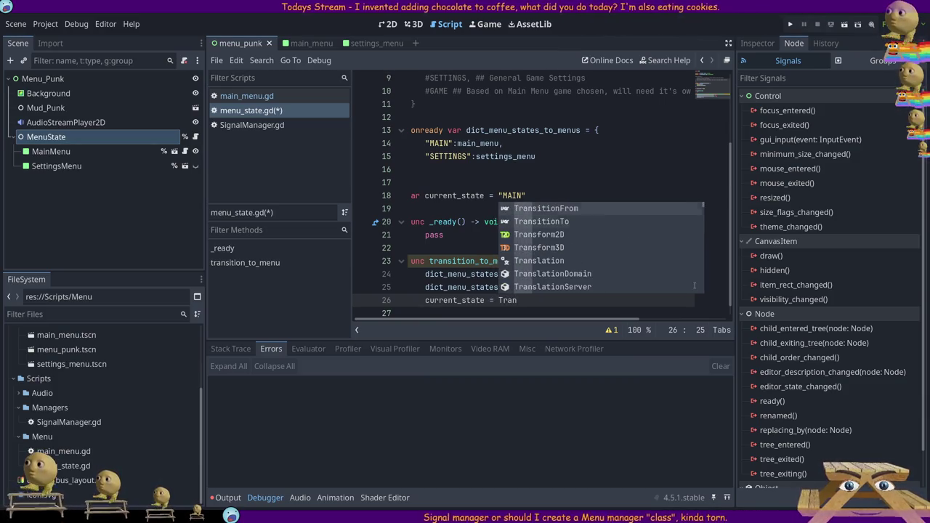
key("Down")
key("Return")
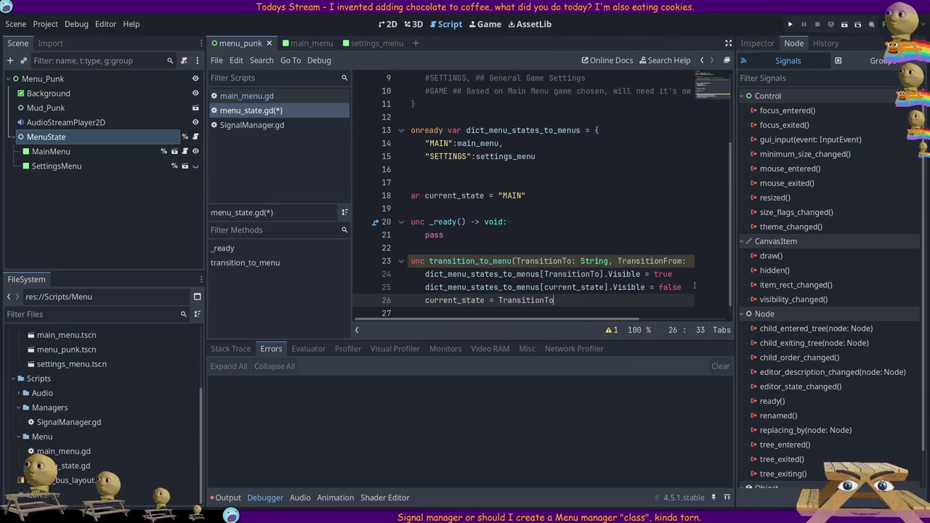
Remove the TransitionFrom parameter from transition_to_menu and save.
left_click(675, 262)
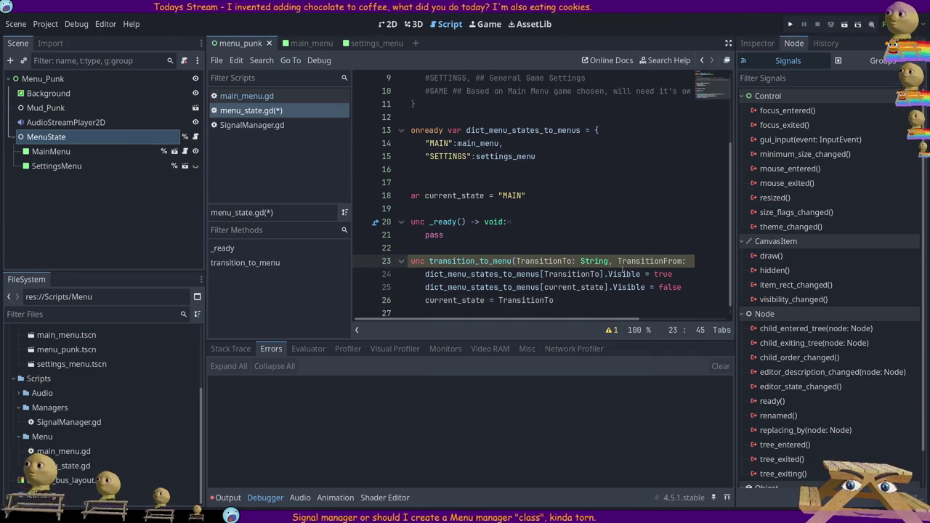
key("End")
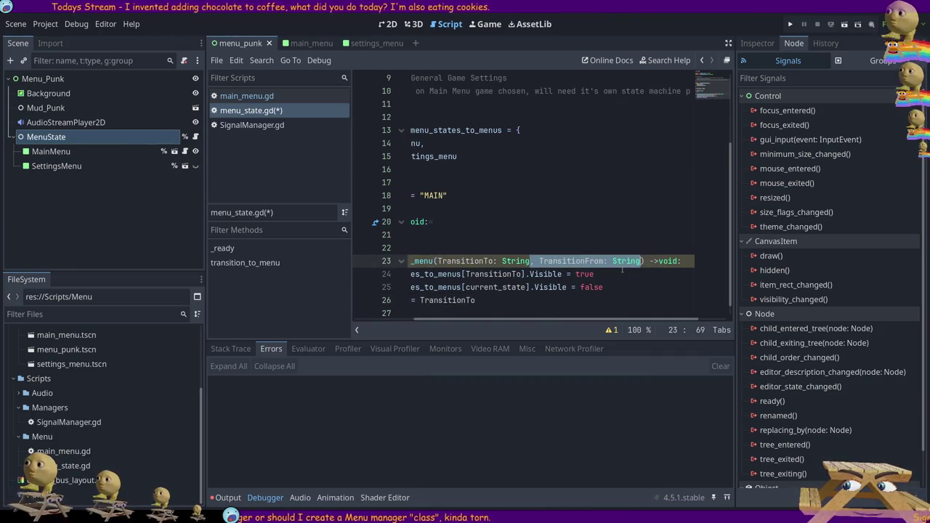
key("BackSpace")
key("Home")
key("ctrl+s")
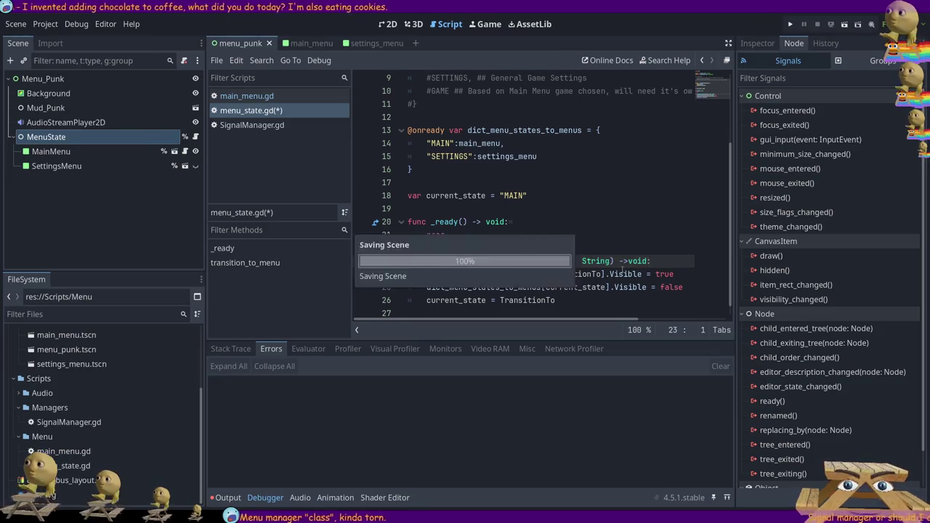
Check the current_state uses and main_menu.gd's transition_to_menu("SETTINGS") call.
double_click(512, 300)
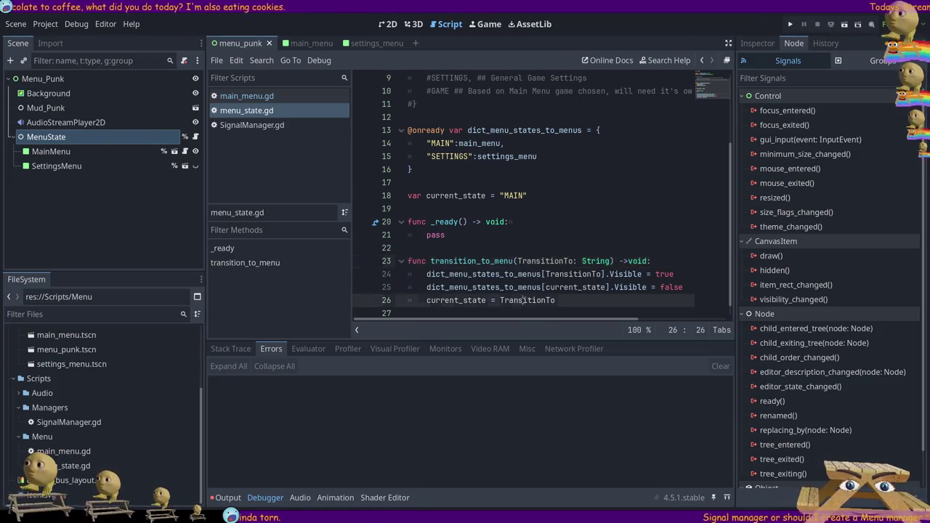
left_click(445, 300)
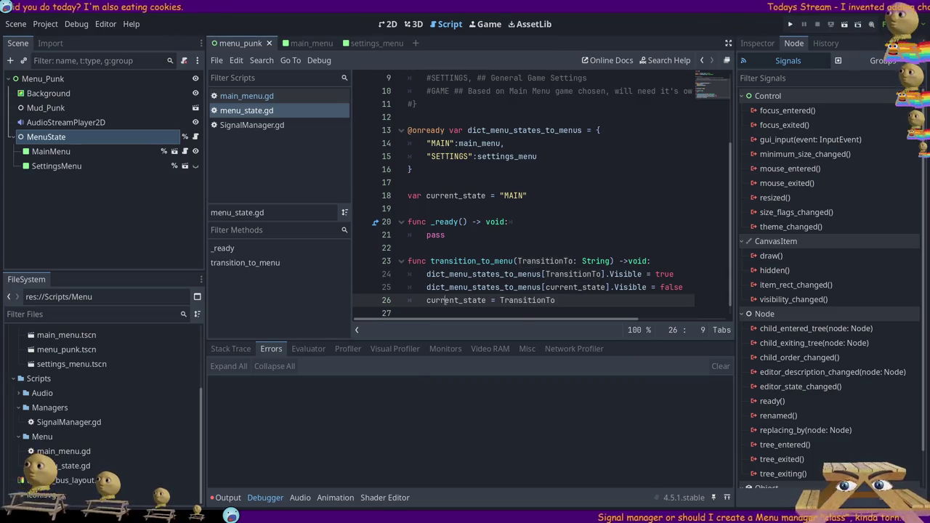
double_click(470, 196)
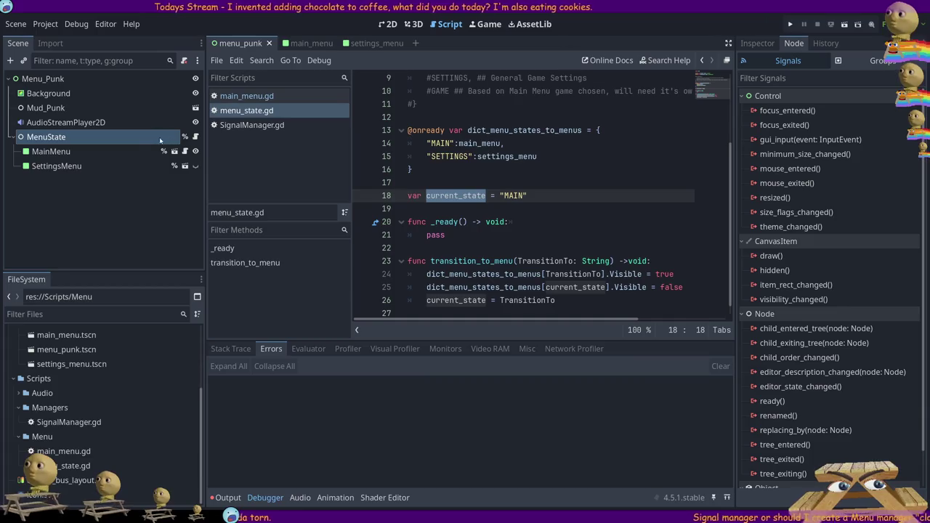
left_click(184, 152)
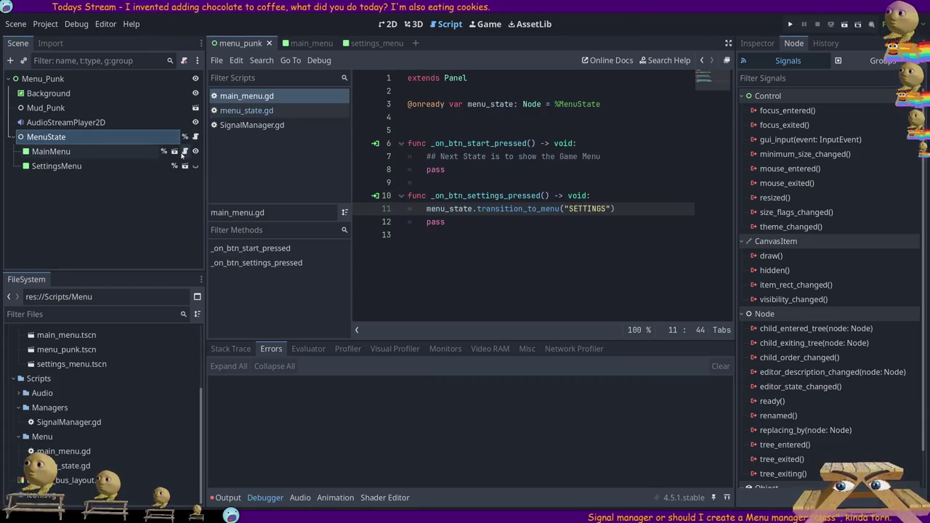
left_click_drag(615, 209, 402, 215)
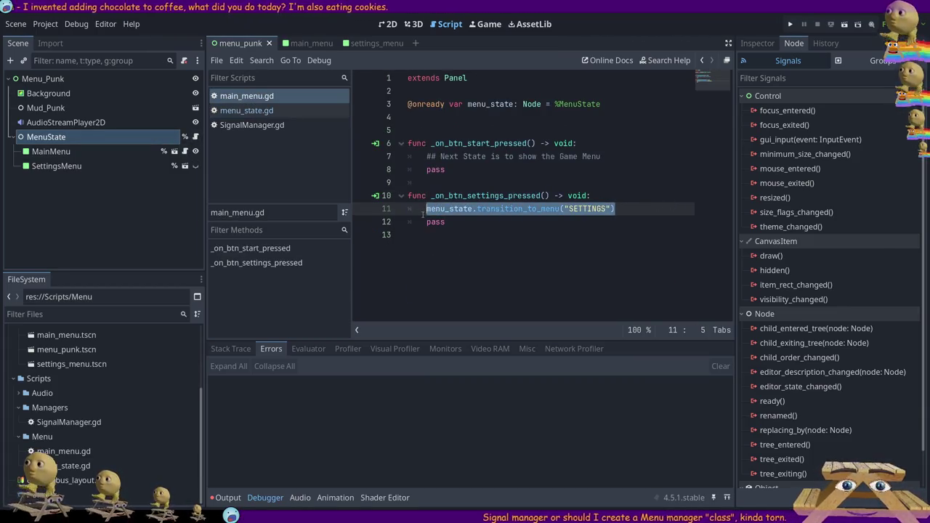
double_click(586, 208)
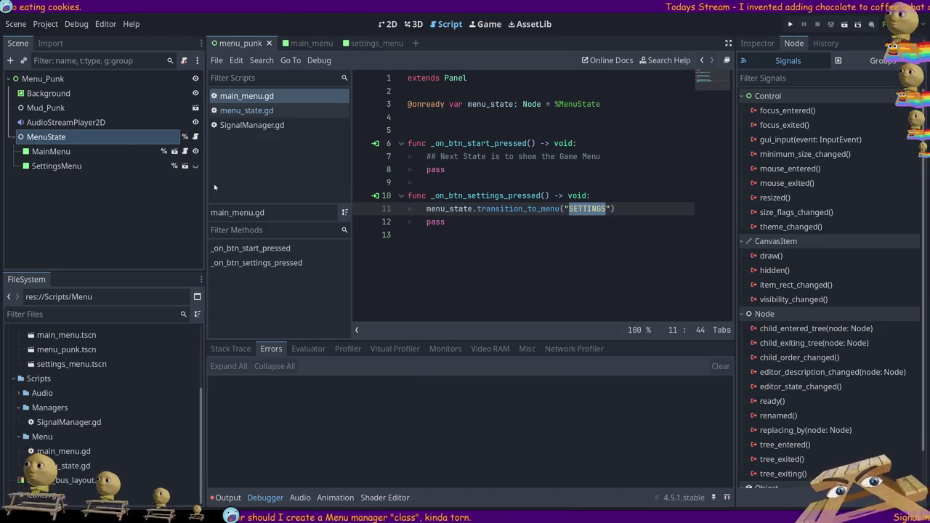
left_click(195, 137)
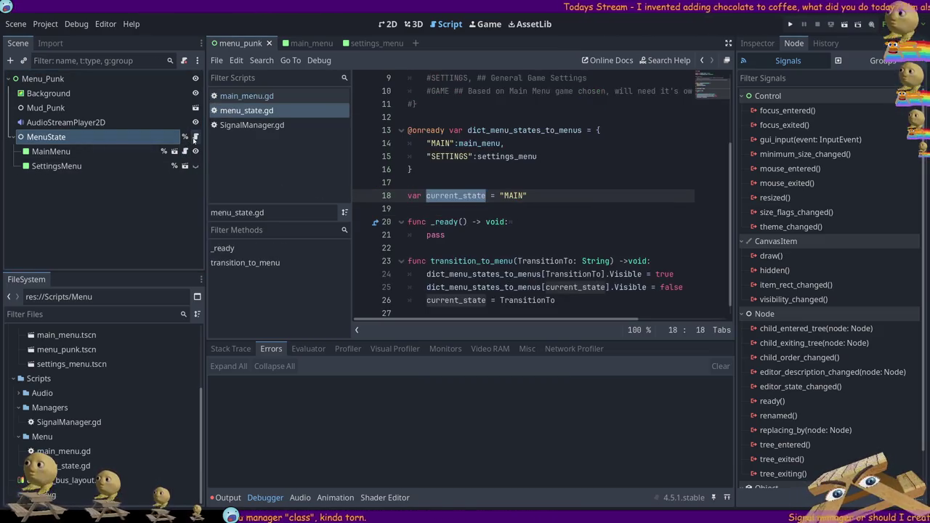
Insert a blank line at the top of the transition_to_menu body.
scroll(544, 240, "down", 1)
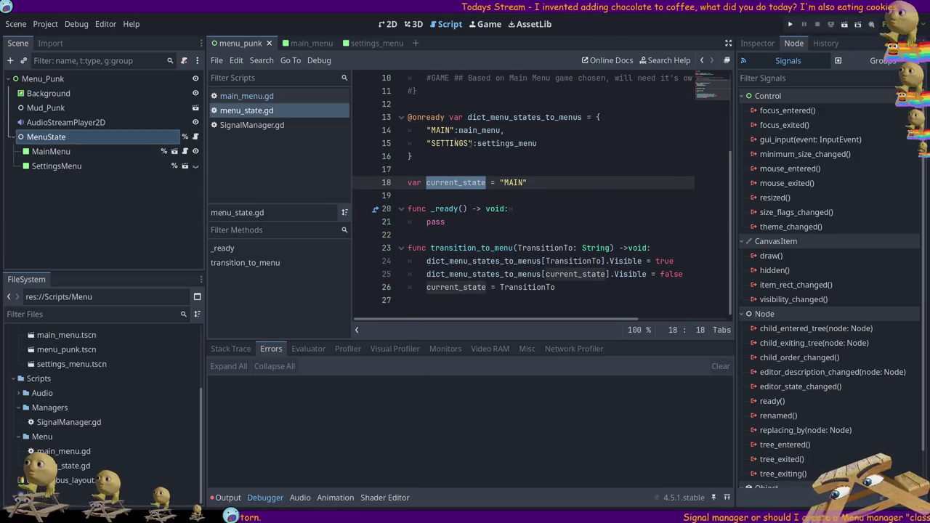
key("Up")
key("shift+Up")
key("shift+Up")
key("shift+Up")
key("Right")
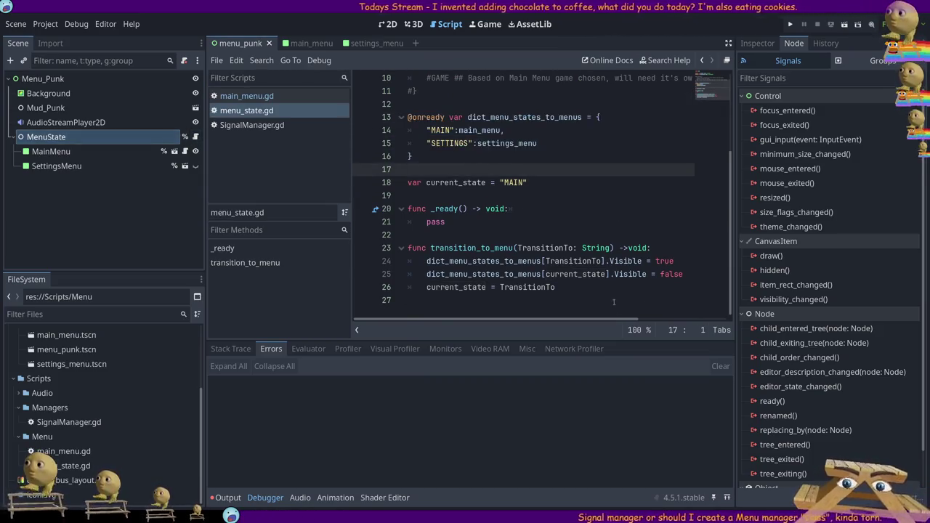
left_click(613, 302)
key("shift+Up")
key("shift+Up")
key("shift+Up")
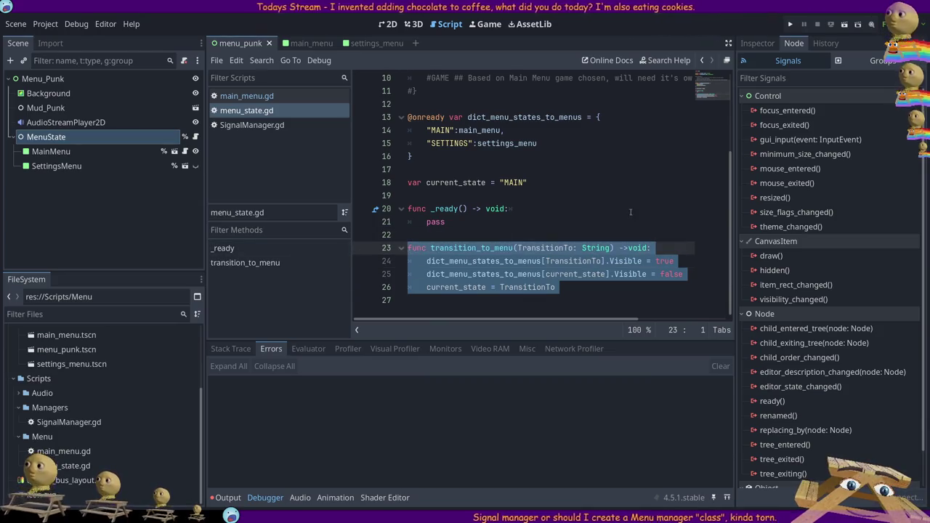
left_click(552, 195)
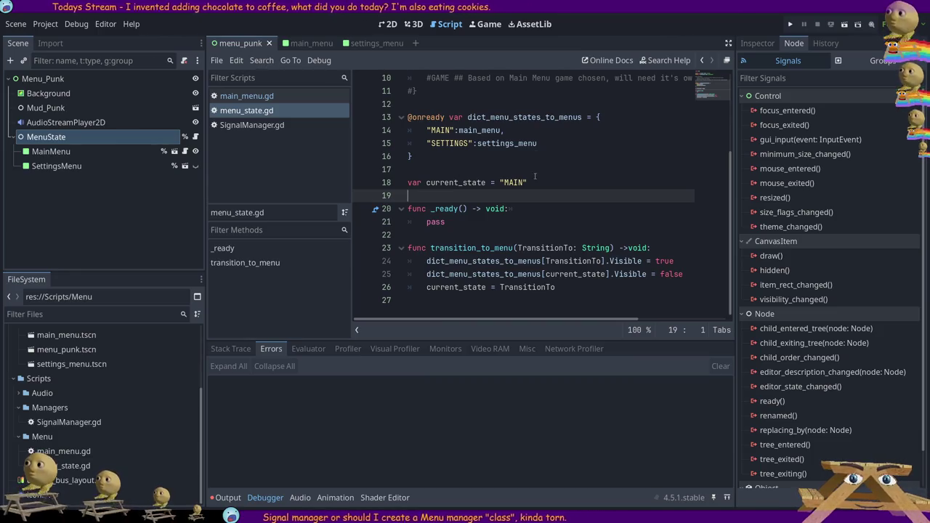
left_click(658, 250)
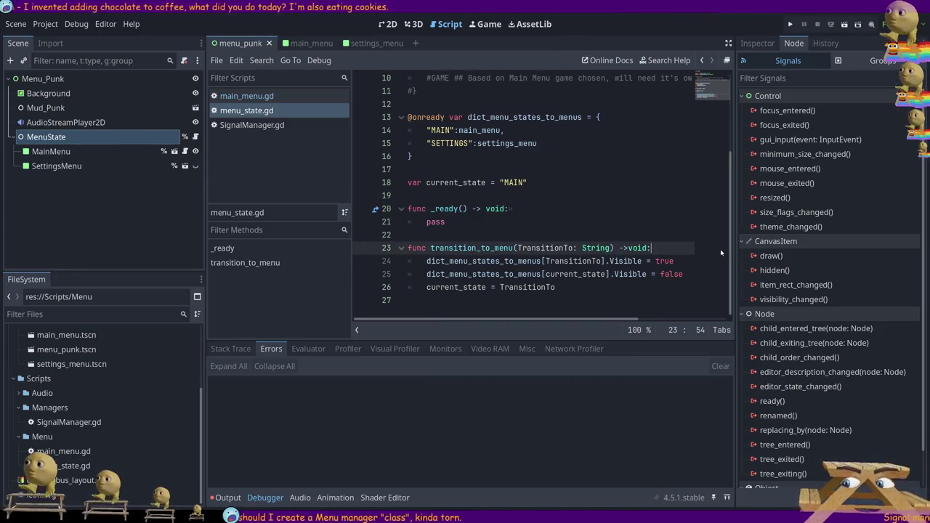
key("Return")
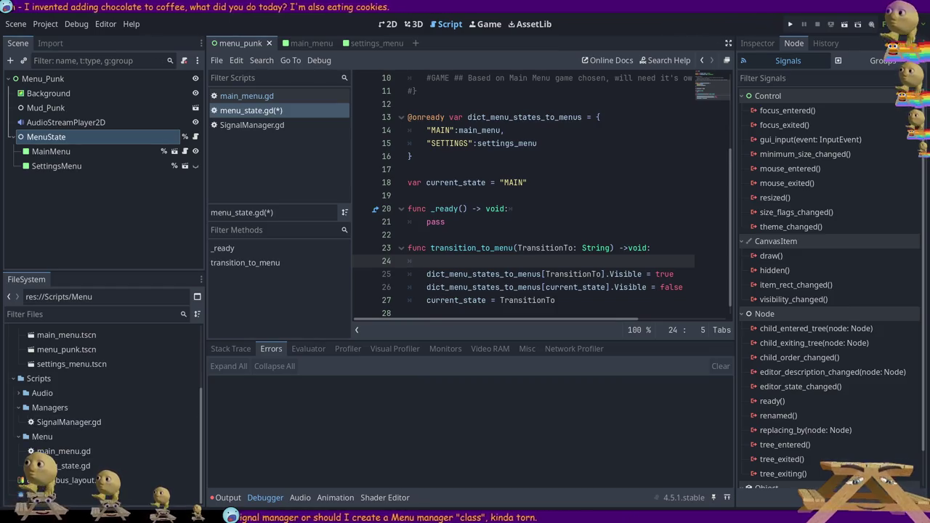
Declare current_state as current_state : String = "MAIN" and save menu_state.gd.
key("Down")
key("Down")
key("Down")
key("End")
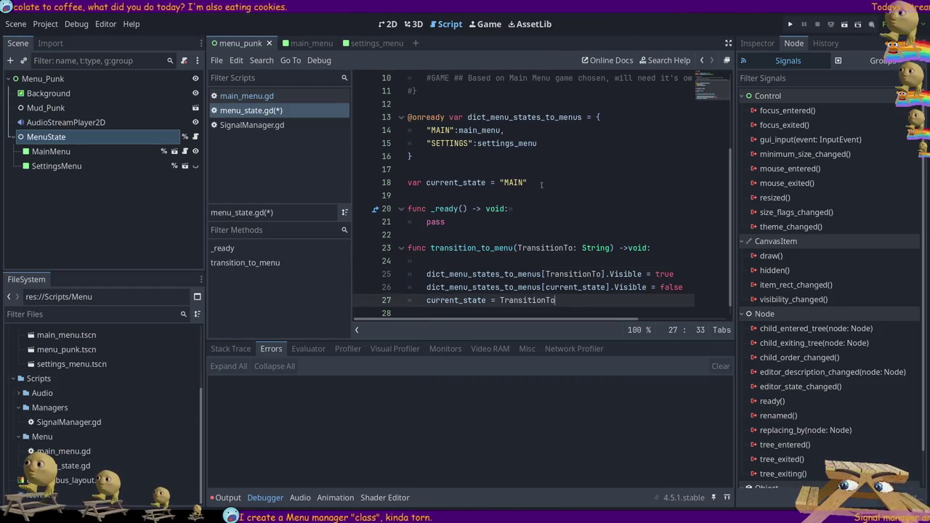
left_click_drag(541, 184, 356, 183)
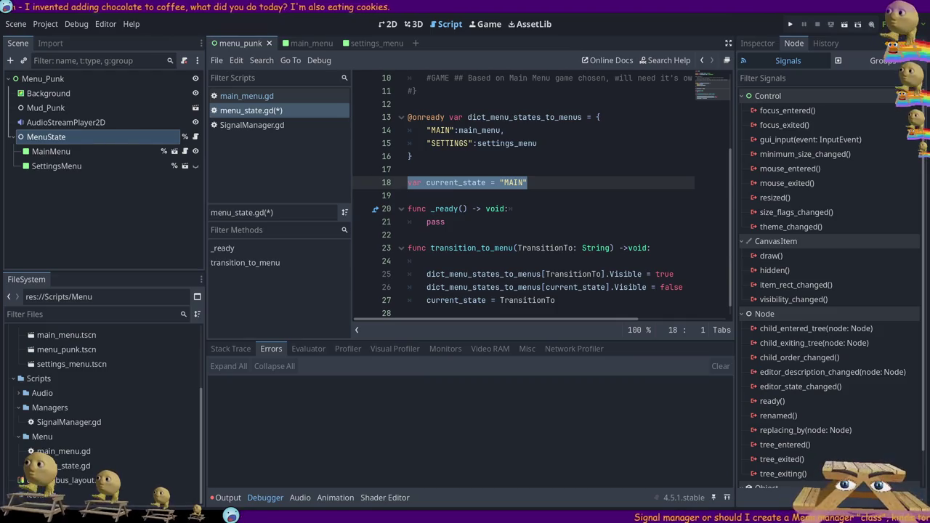
left_click(492, 183)
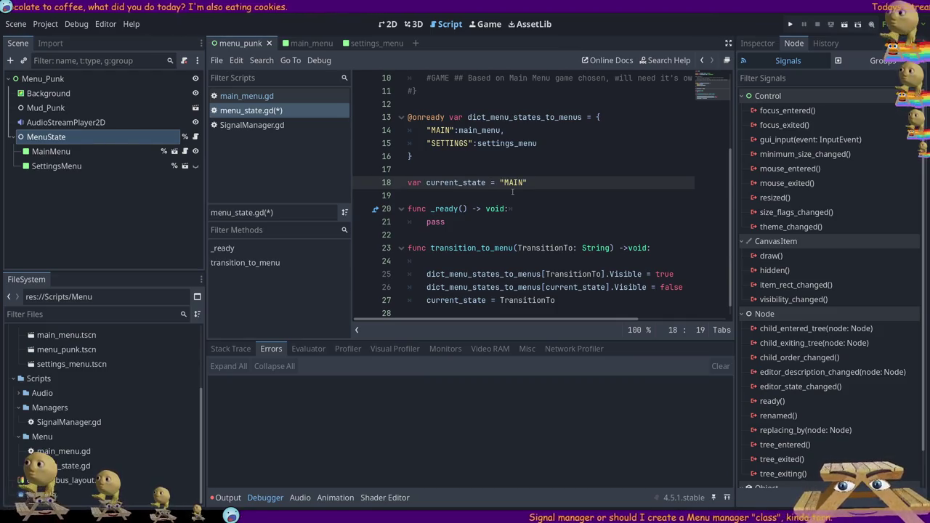
type(": String")
key("ctrl+s")
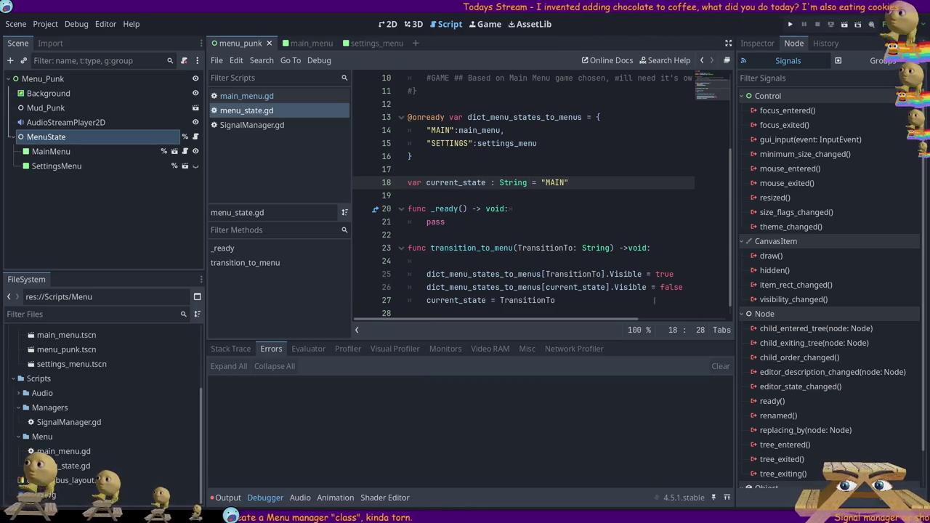
Review the transition_to_menu("SETTINGS") call in main_menu.gd, then menu_state.gd.
left_click(184, 151)
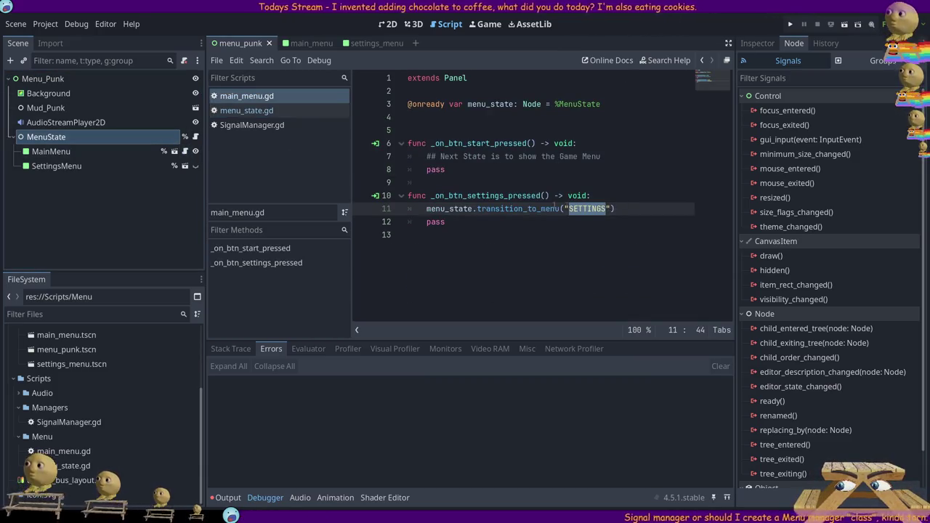
double_click(519, 209)
left_click(431, 208)
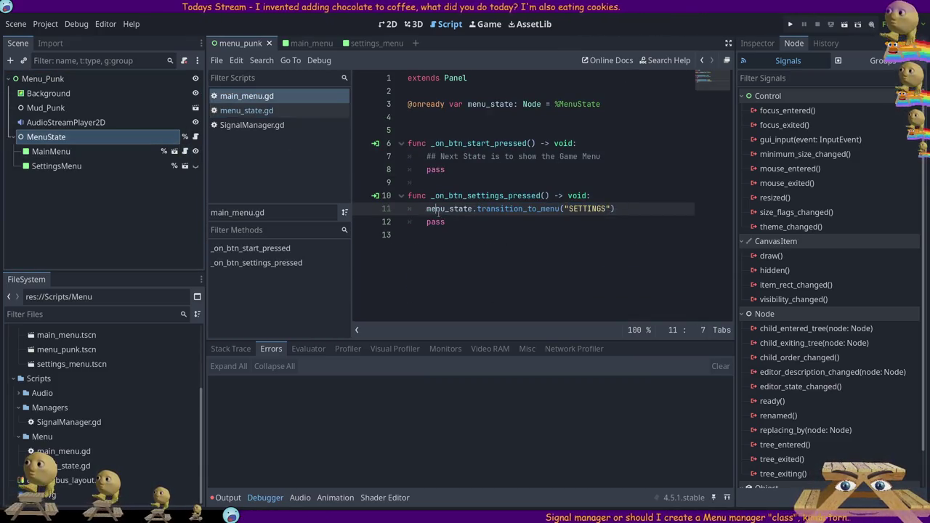
triple_click(629, 210)
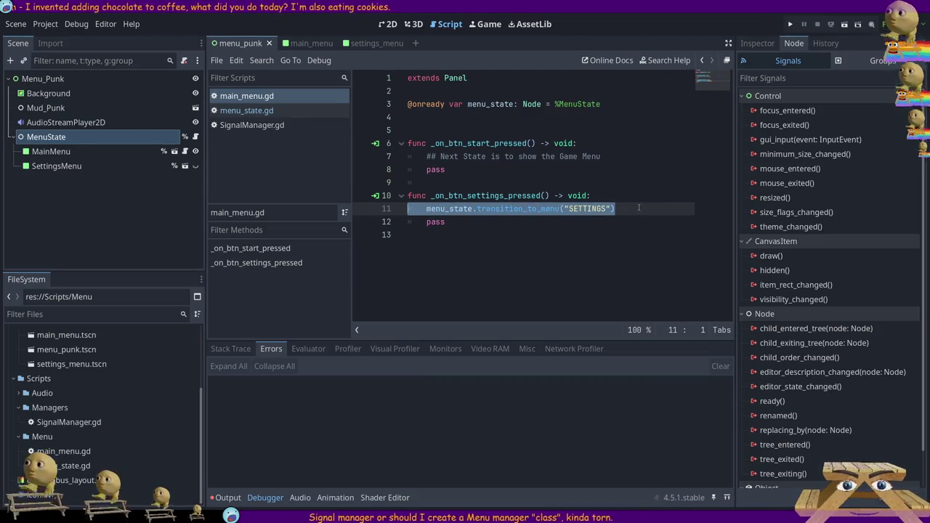
left_click(234, 111)
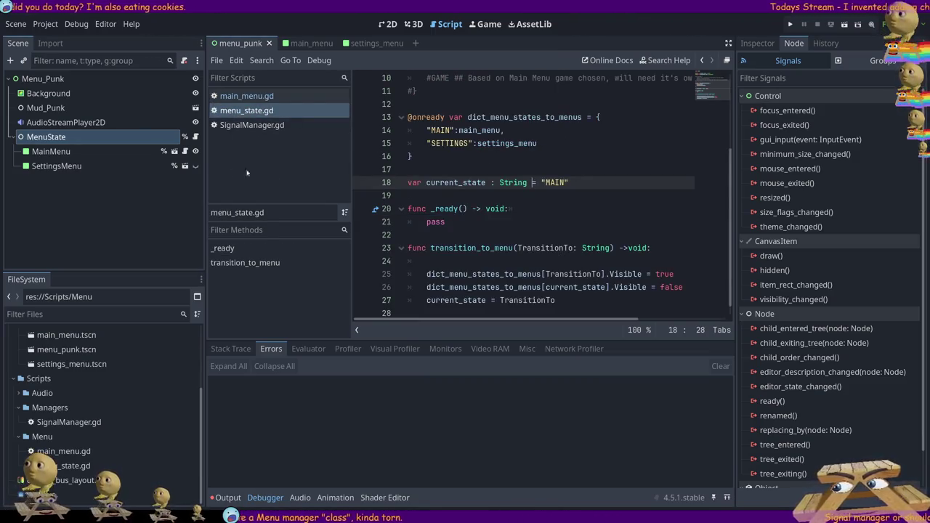
Select MainMenu and show the menu_punk scene in the 2D view.
left_click(62, 154)
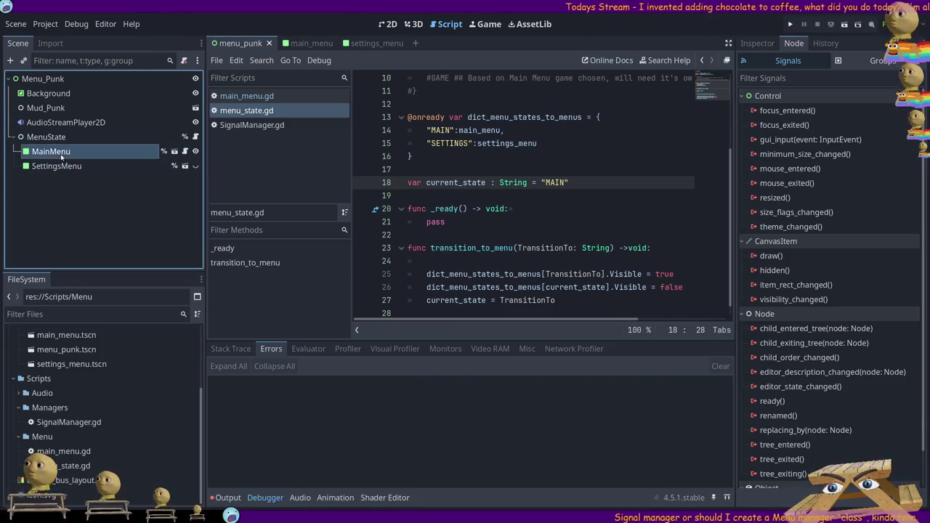
left_click(186, 151)
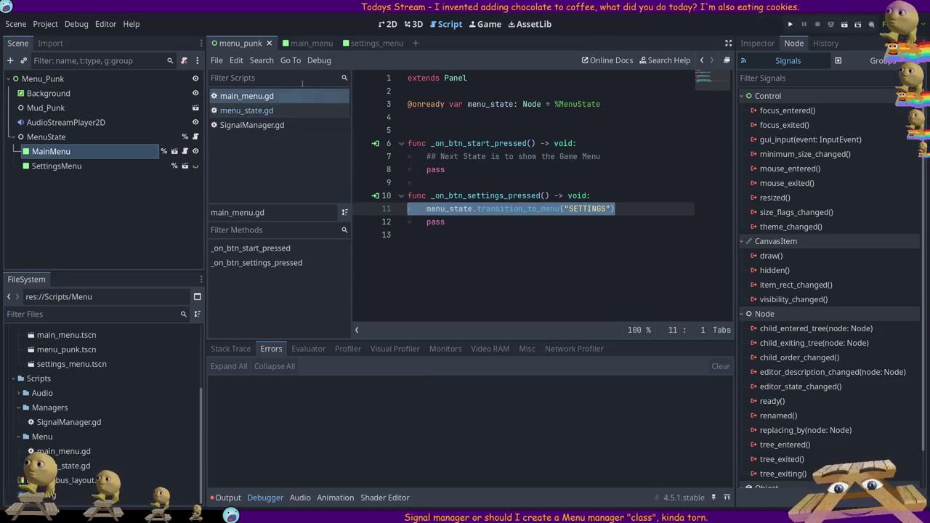
left_click(386, 27)
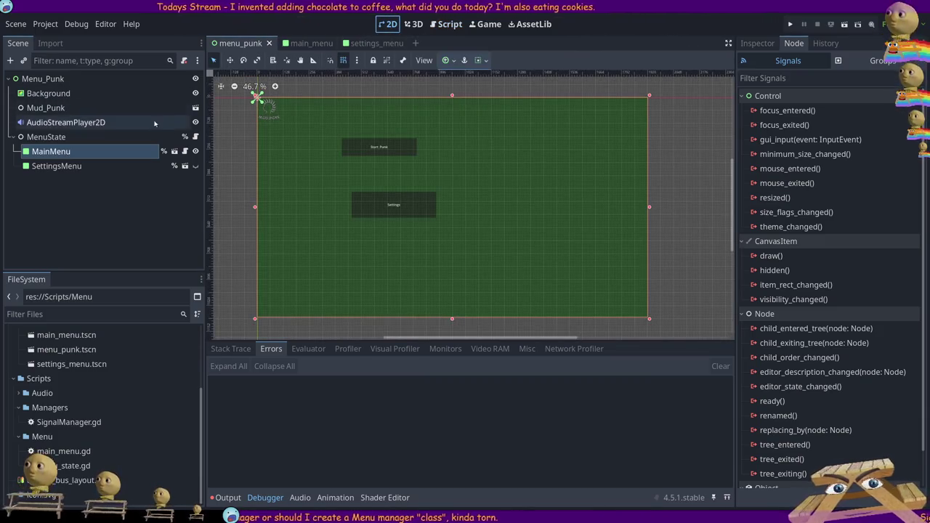
In the settings_menu scene, set the back button's label text to 'Back Punk'.
left_click(757, 43)
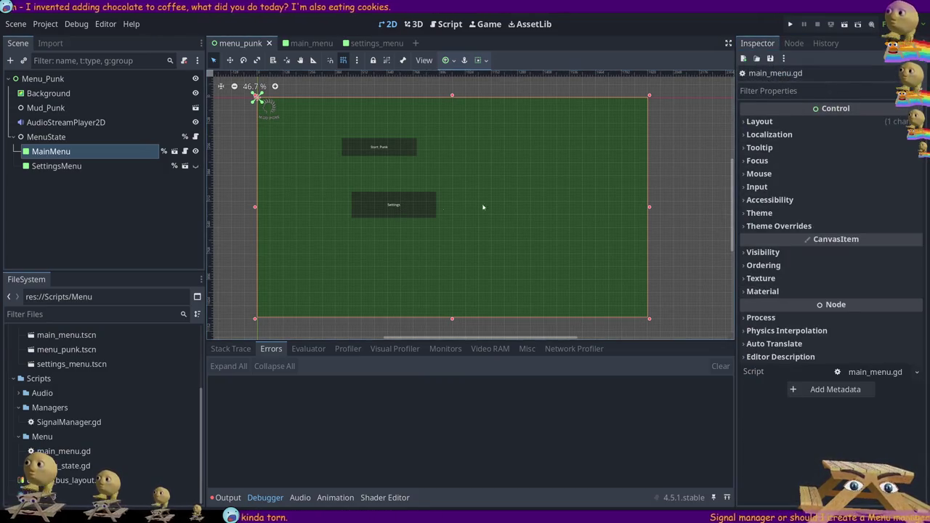
left_click(107, 174)
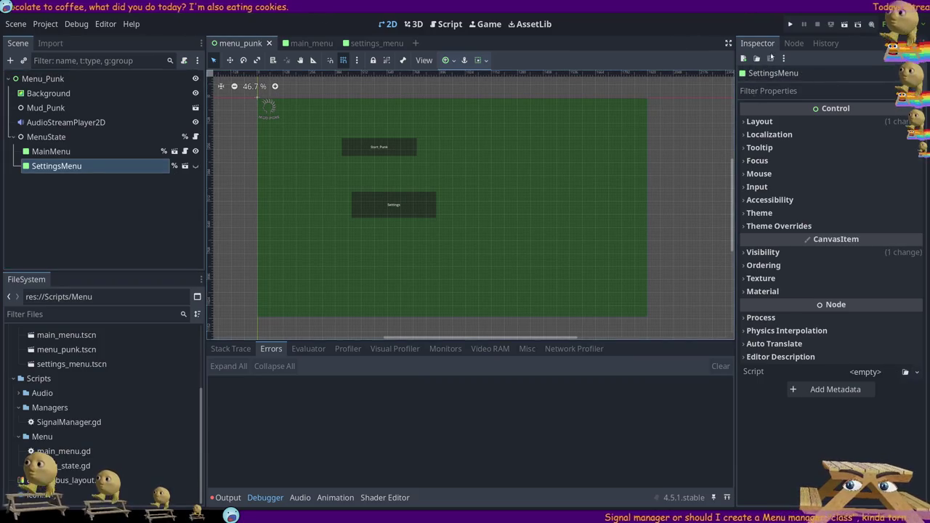
left_click(800, 121)
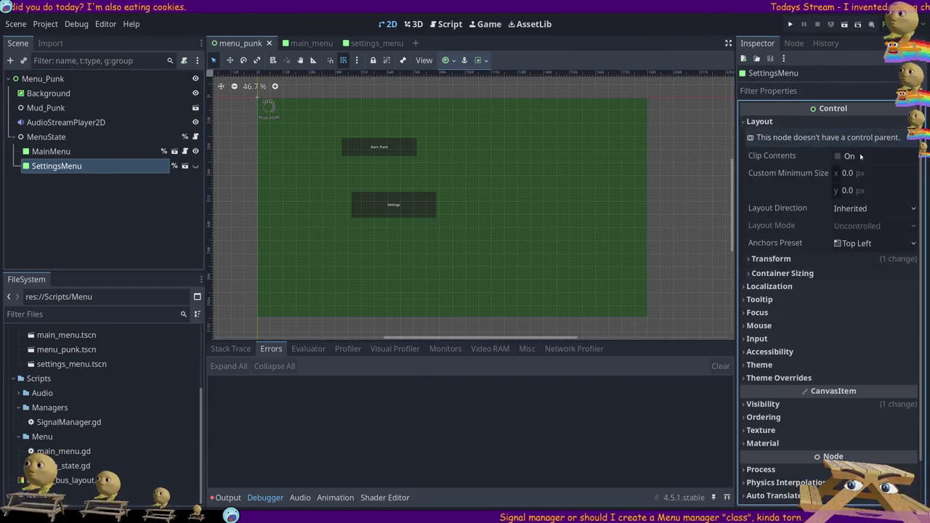
left_click(760, 122)
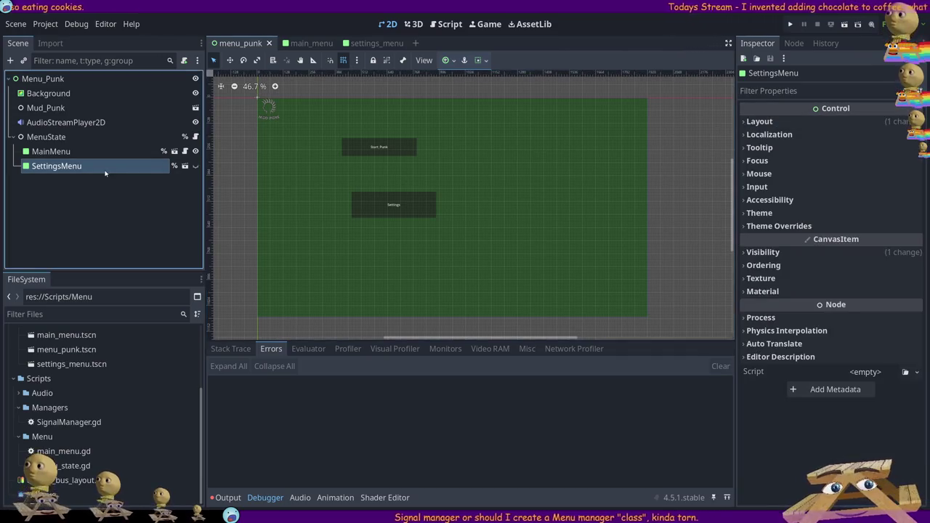
left_click(375, 43)
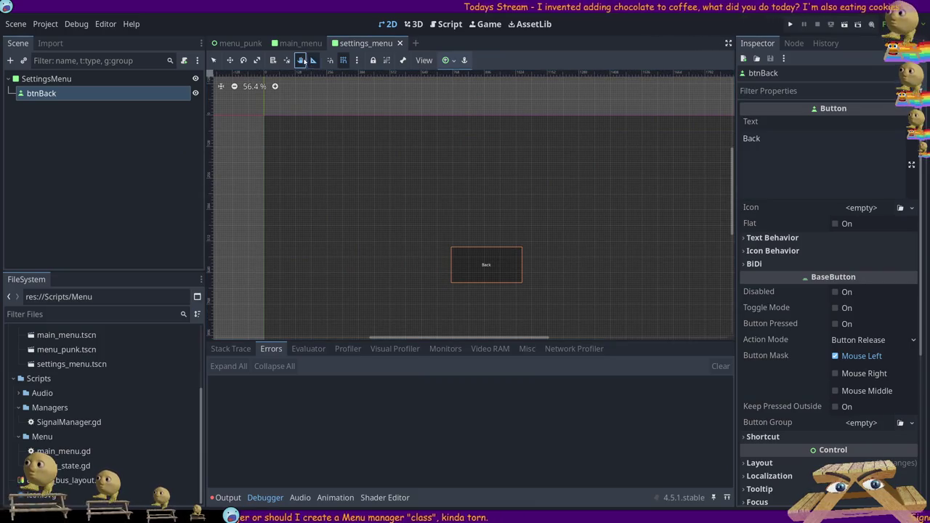
key("q")
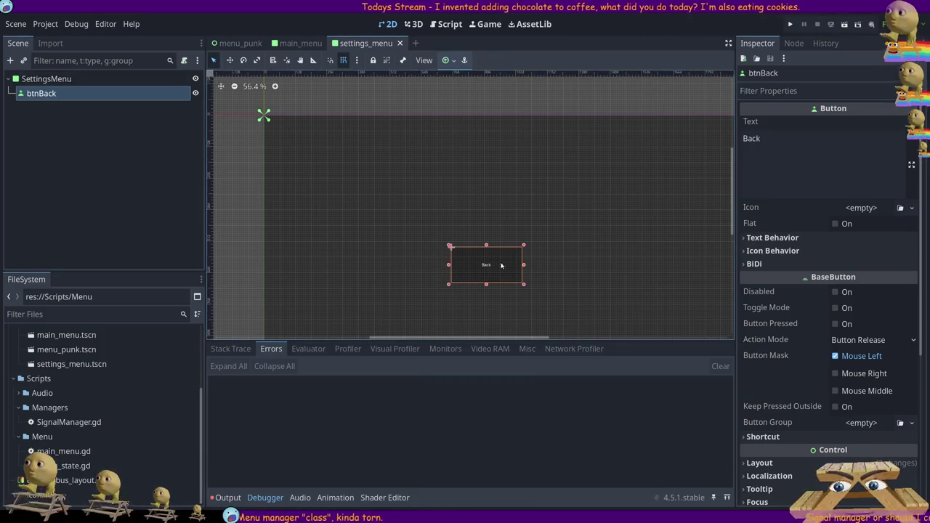
left_click(800, 137)
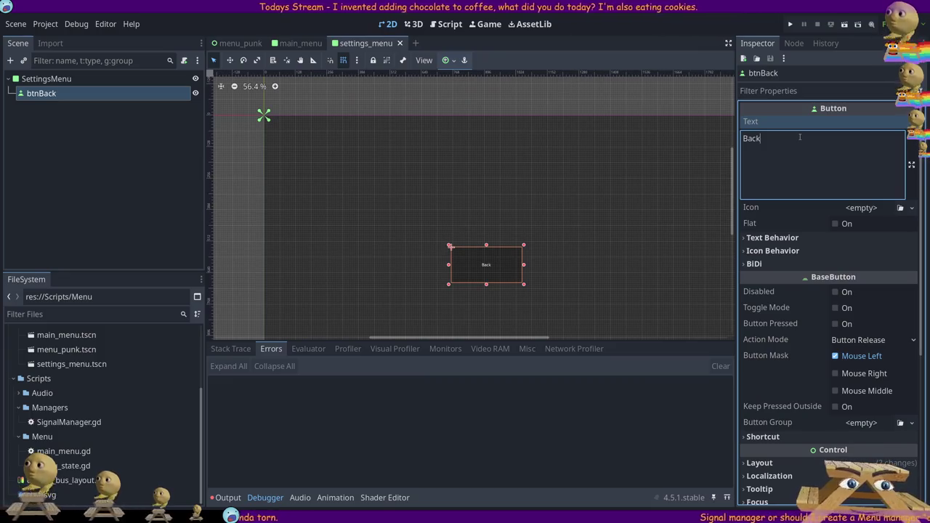
type(" Punk")
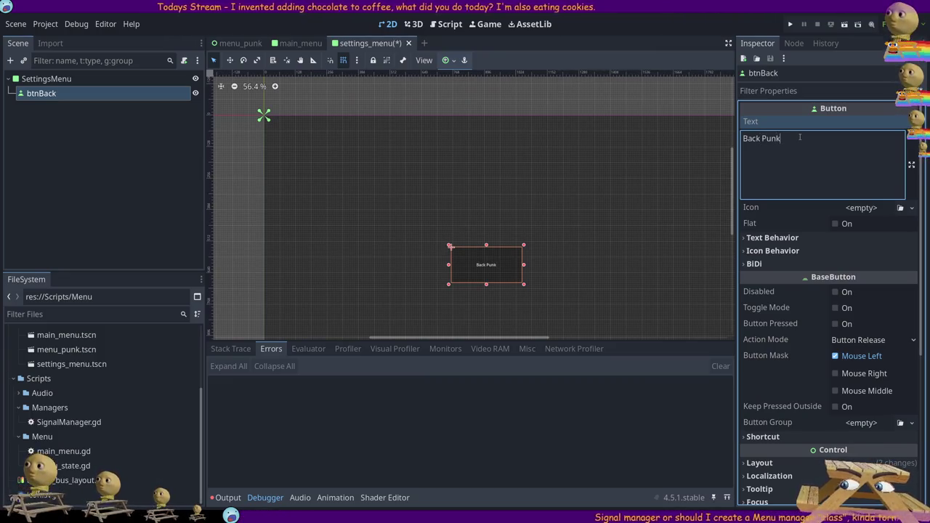
Change the main menu's settings button text to 'Settings Punk' and save main_menu.
left_click(298, 43)
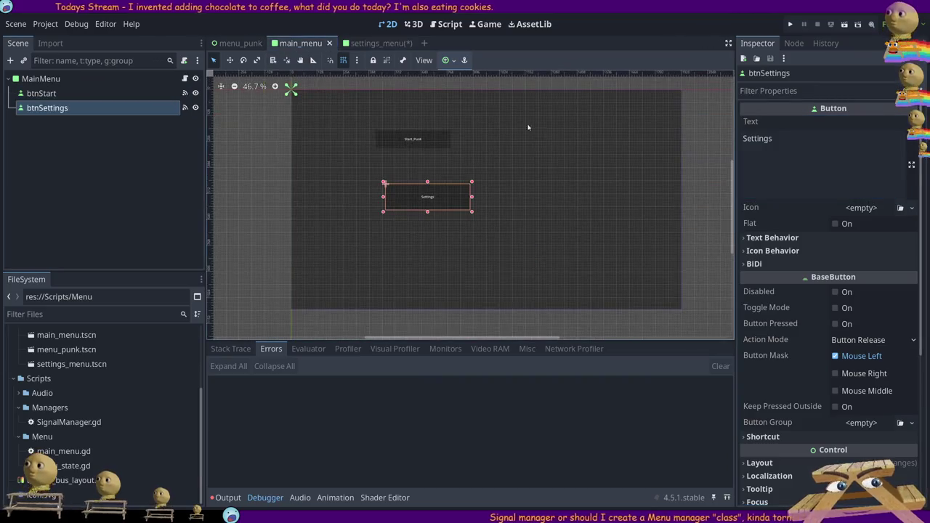
left_click(799, 131)
type("P")
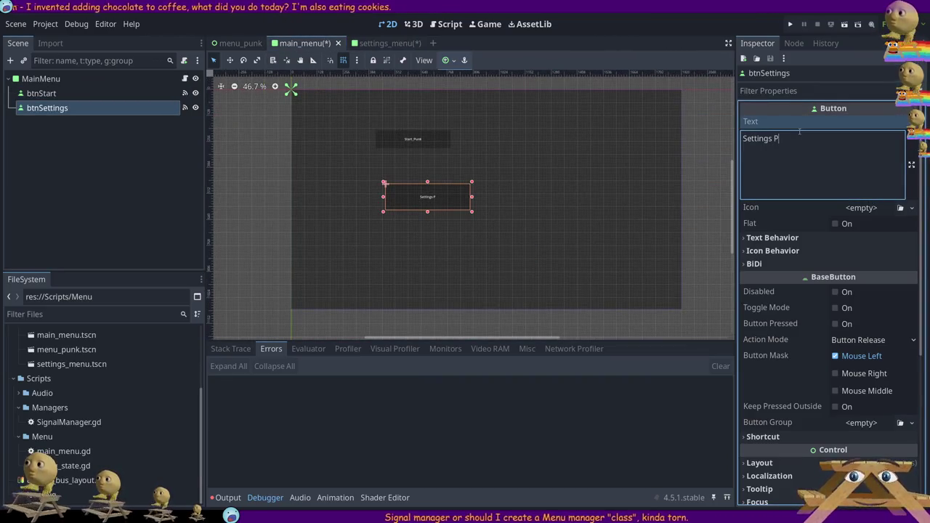
key("ctrl+s")
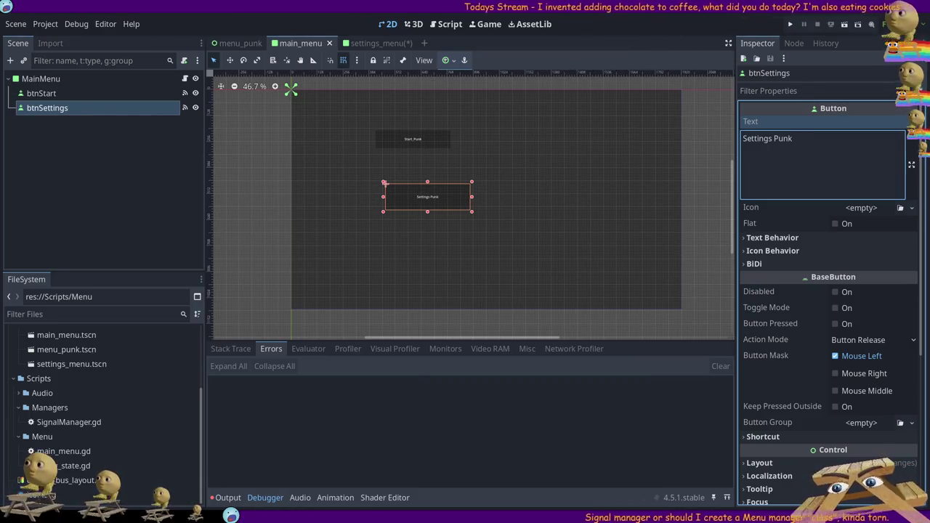
In menu_state.gd, uncomment the MENU_STATES enum block.
left_click(444, 24)
left_click(247, 110)
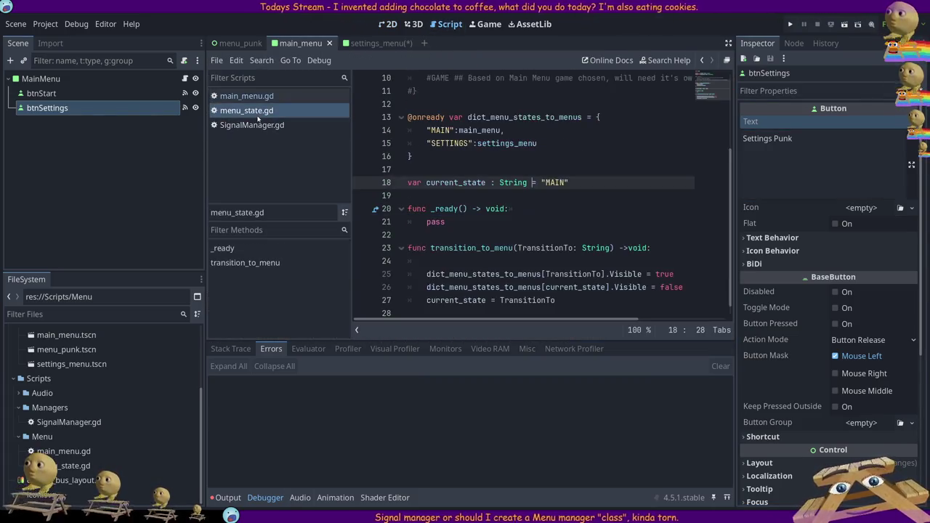
scroll(436, 165, "up", 3)
left_click_drag(418, 208, 351, 161)
key("ctrl+k")
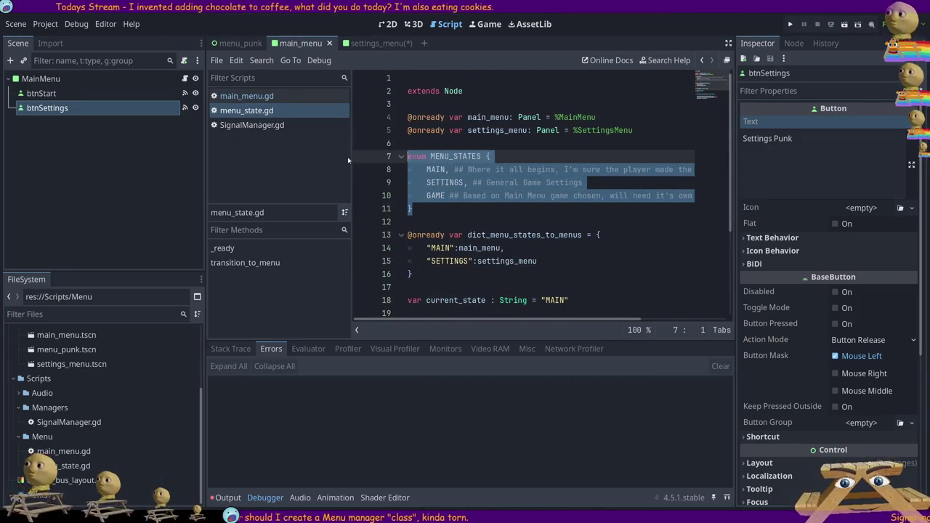
left_click(418, 208)
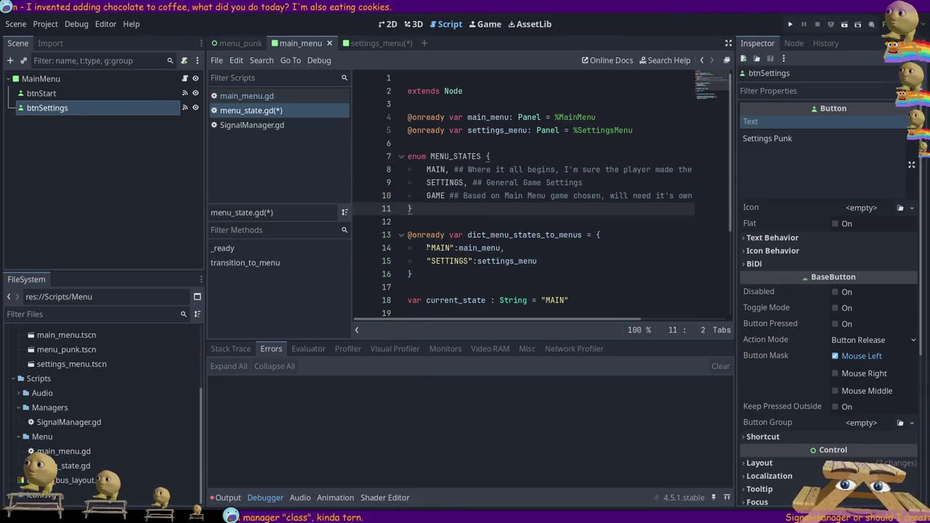
Replace the menus dictionary keys with MENU_STATES.MAIN and MENU_STATES.SETTINGS.
left_click_drag(426, 248, 455, 248)
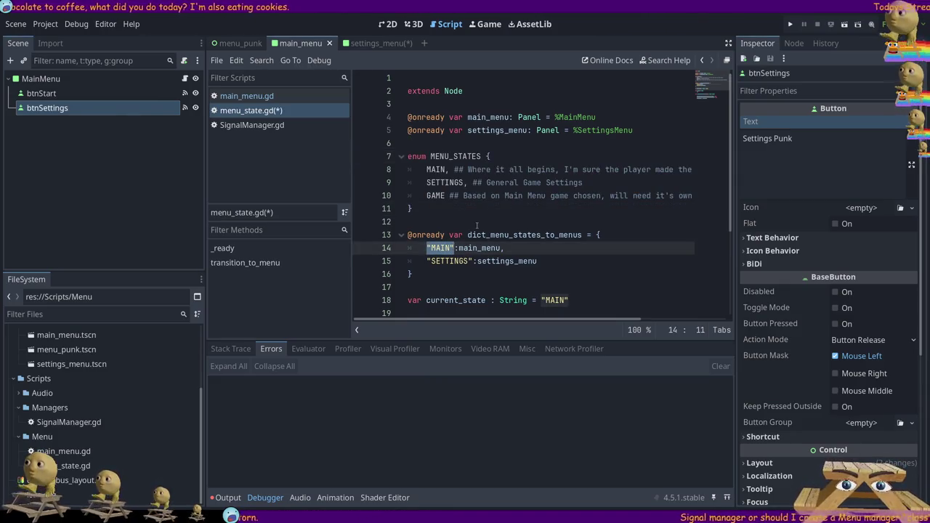
type("MENU_STATE")
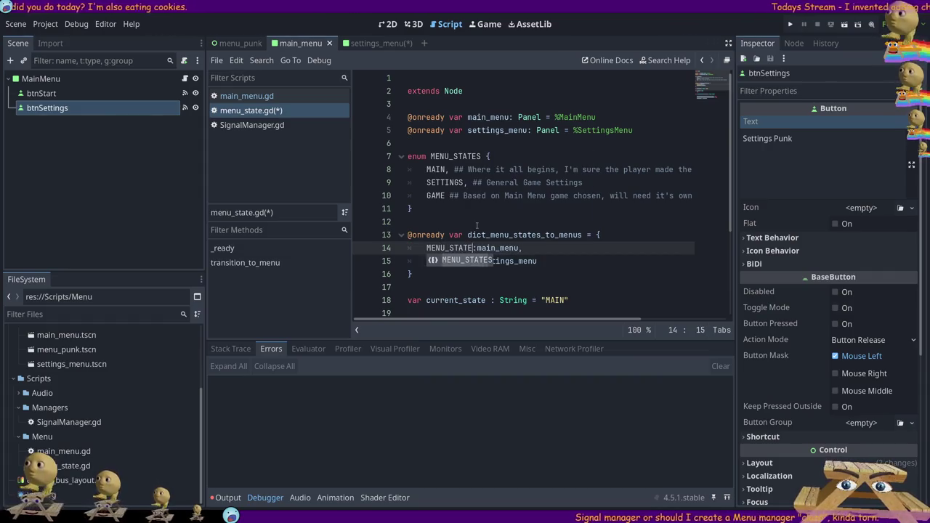
type("S.M")
key("Return")
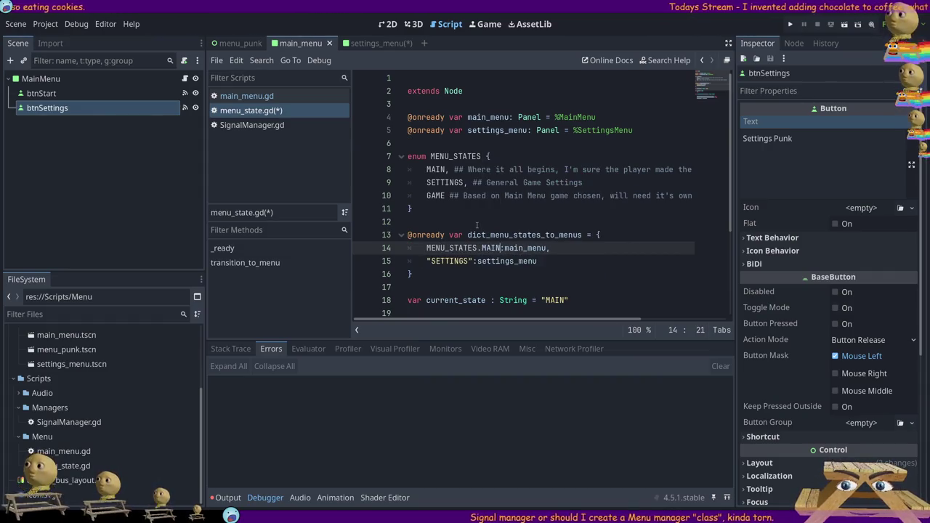
key("shift+Home")
key("ctrl+c")
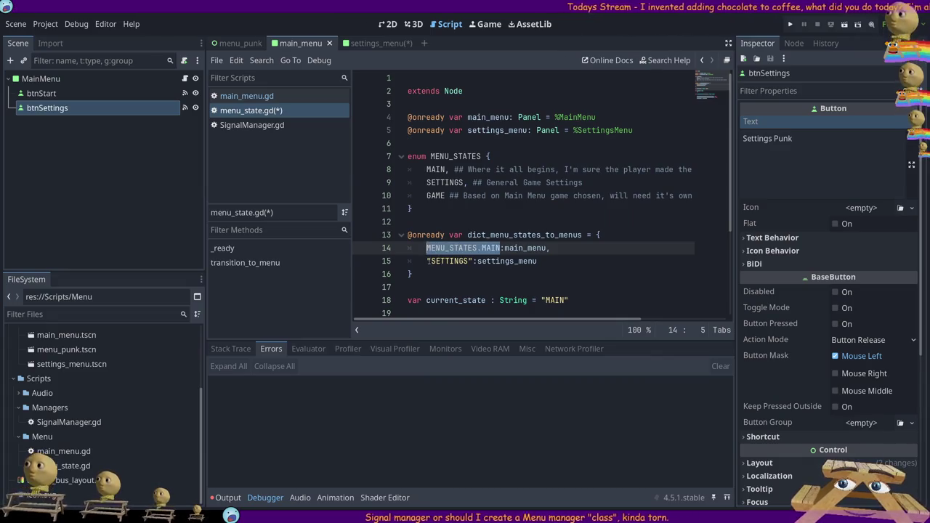
left_click_drag(428, 260, 450, 260)
key("ctrl+v")
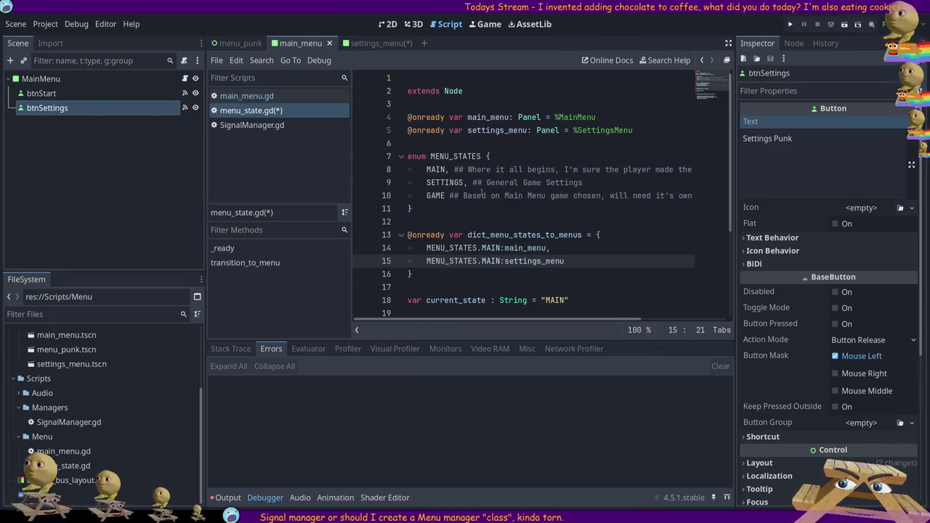
double_click(427, 182)
key("ctrl+c")
double_click(491, 261)
key("ctrl+v")
scroll(489, 270, "down", 3)
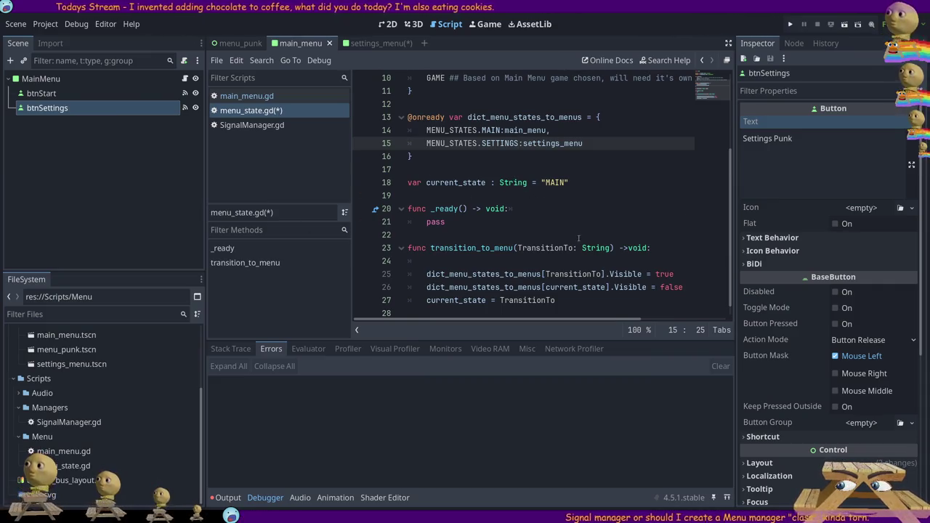
Make current_state default to MENU_STATES.MAIN on line 18 and save the script.
left_click_drag(541, 183, 571, 182)
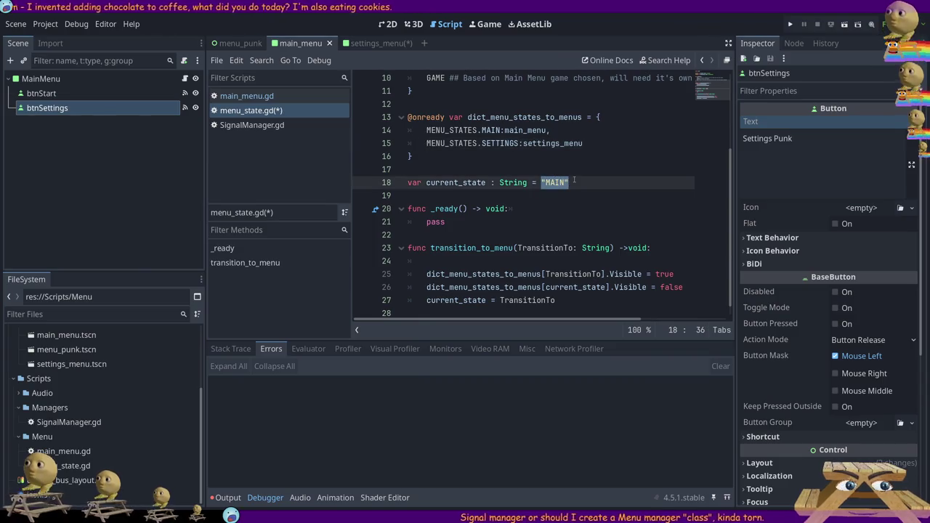
scroll(538, 203, "up", 3)
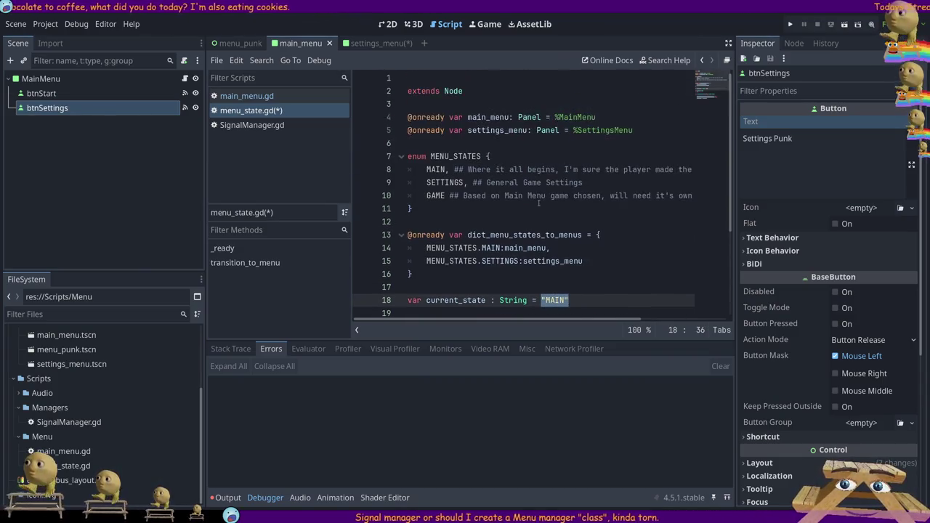
double_click(456, 156)
left_click(513, 300)
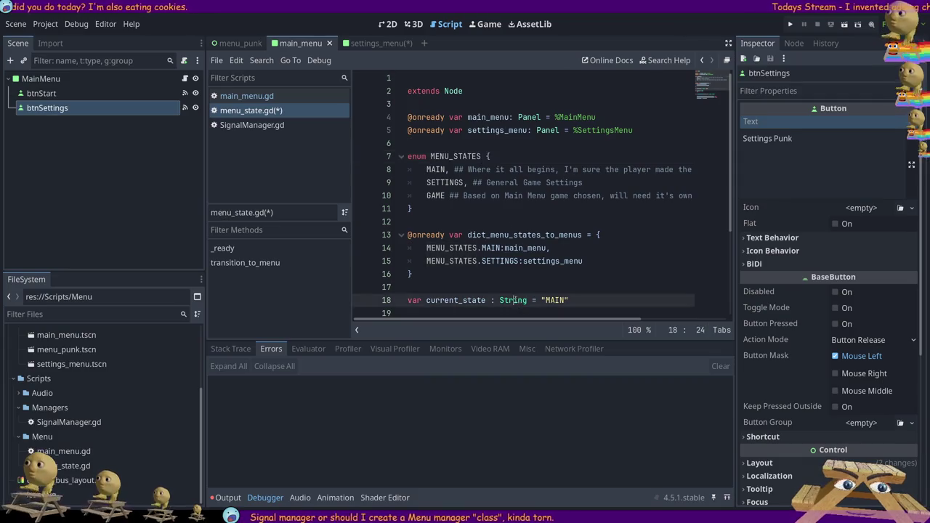
type("MENU_STATES")
left_click_drag(564, 300, 595, 300)
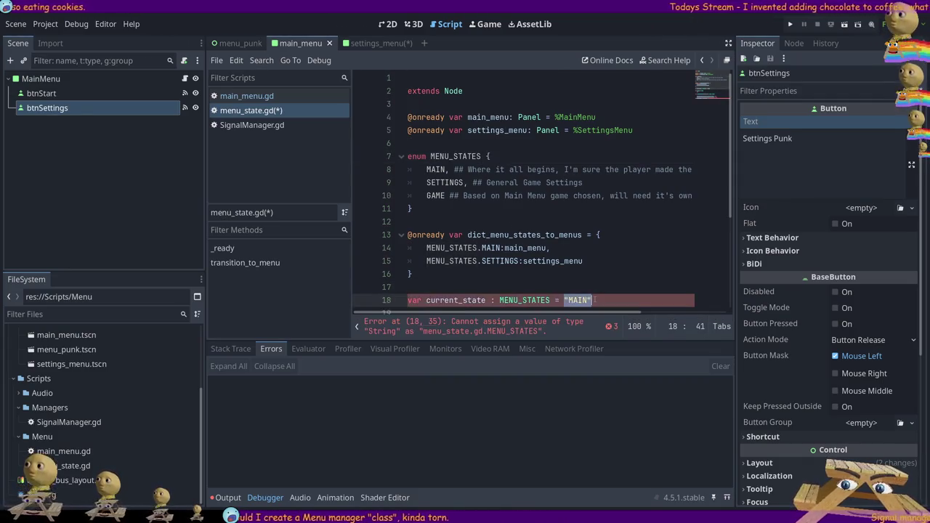
type("N")
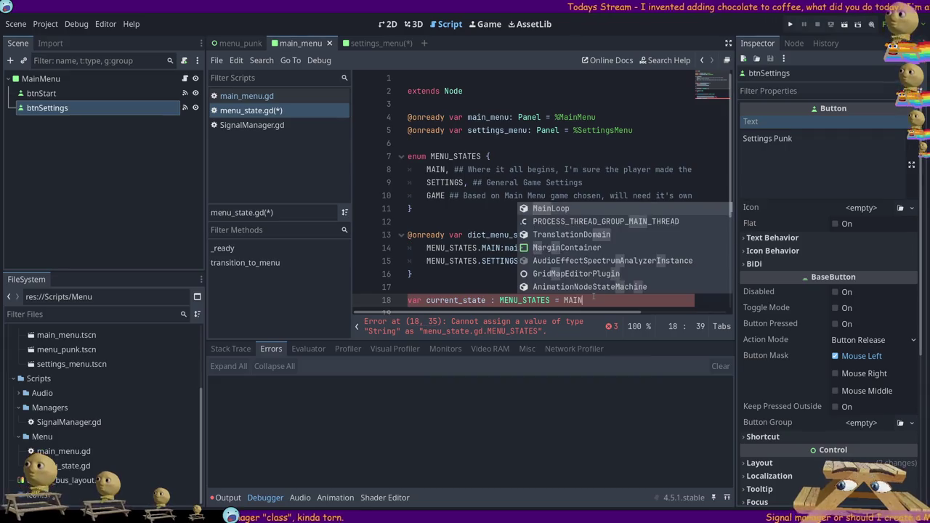
key("Escape")
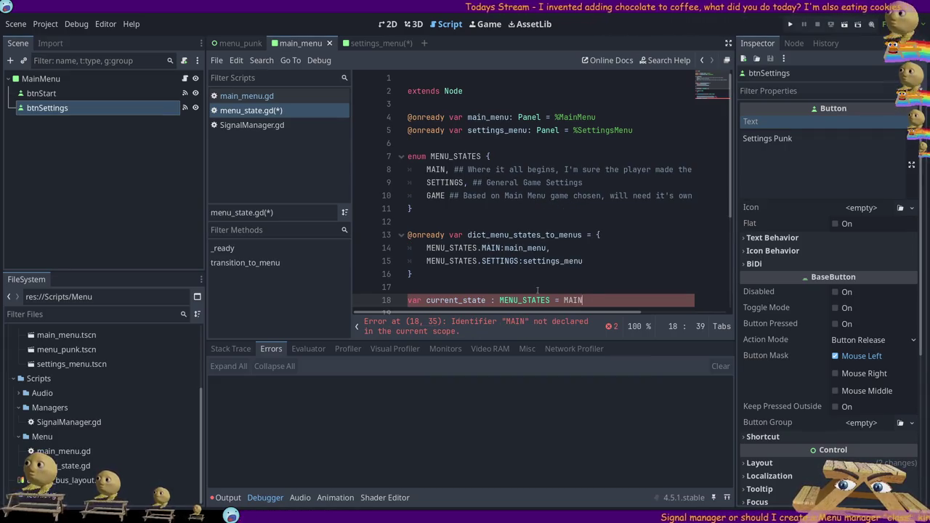
double_click(531, 300)
key("ctrl+c")
left_click(564, 300)
key("ctrl+v")
type(".")
key("ctrl+s")
Change transition_to_menu's parameter type from String to MENU_STATES and save.
scroll(531, 226, "down", 3)
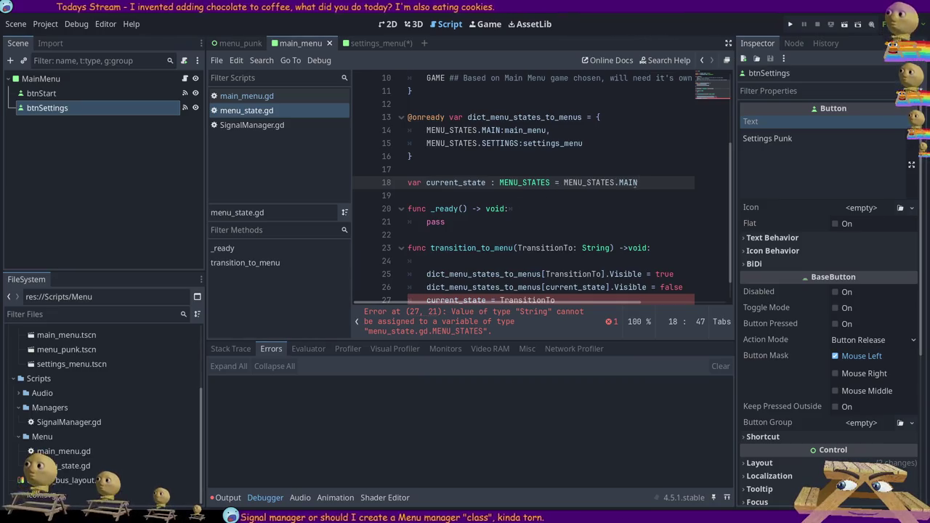
left_click_drag(564, 183, 637, 182)
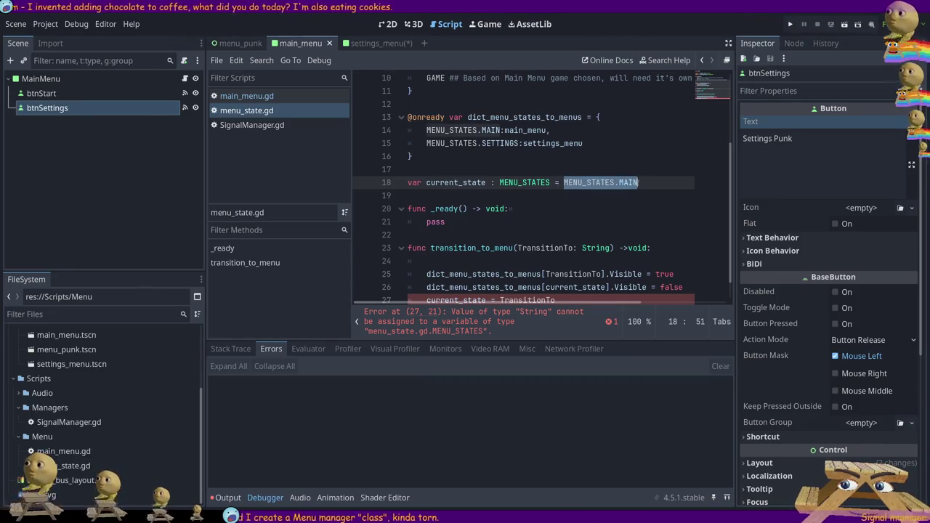
scroll(567, 221, "down", 1)
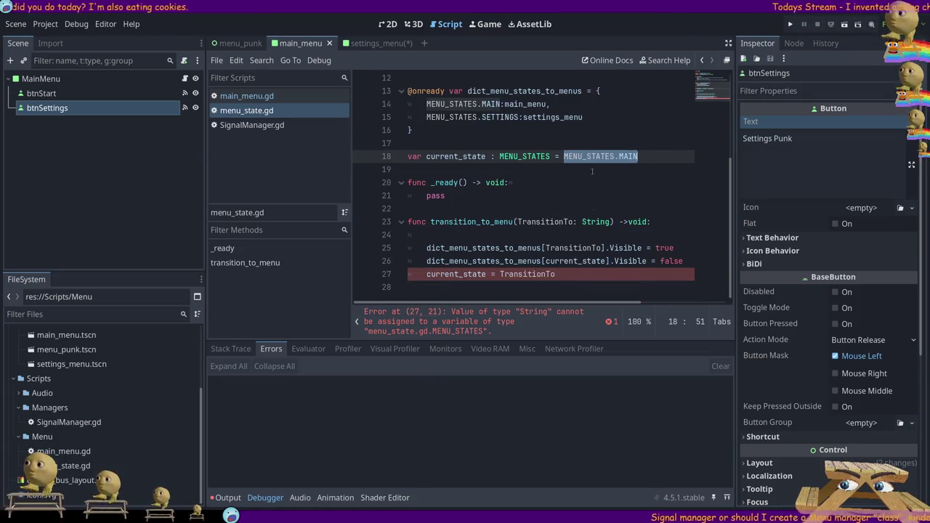
double_click(525, 157)
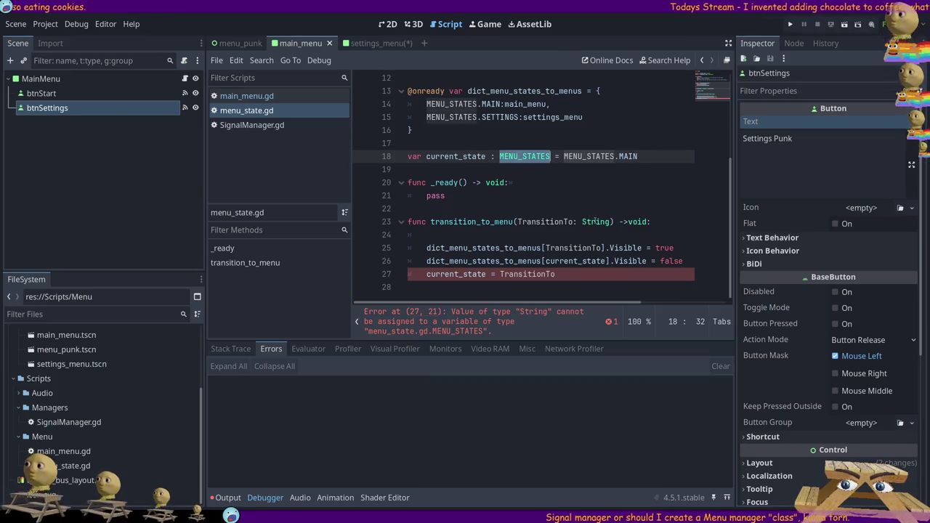
key("ctrl+c")
double_click(594, 221)
key("ctrl+v")
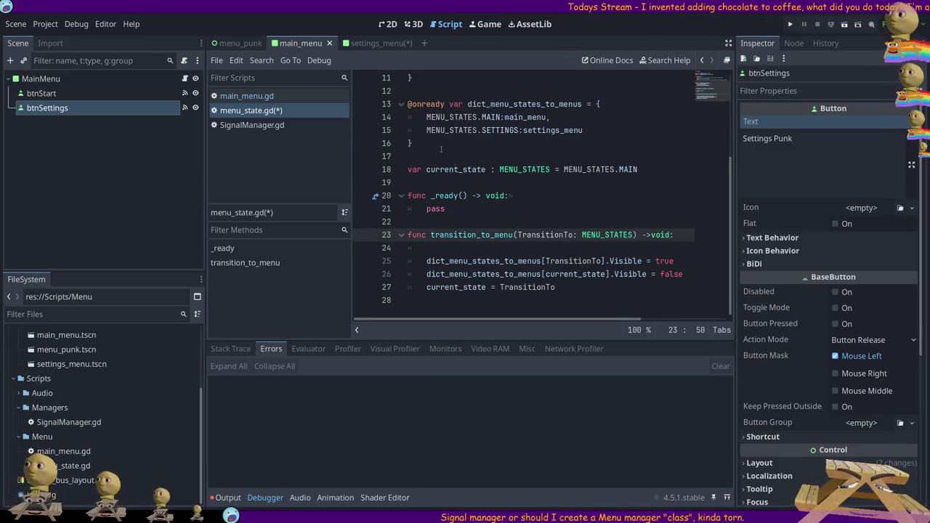
key("ctrl+s")
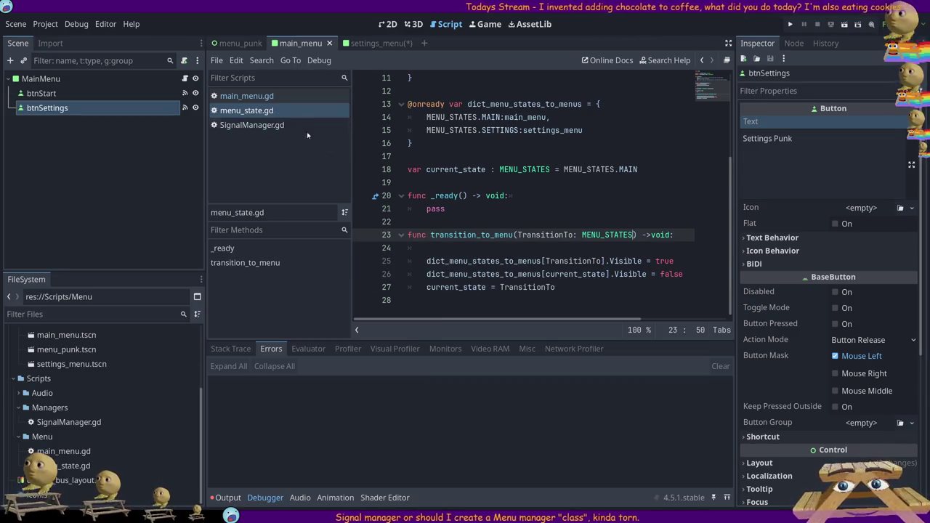
Switch through the script list to main_menu.gd.
left_click(257, 126)
left_click(247, 111)
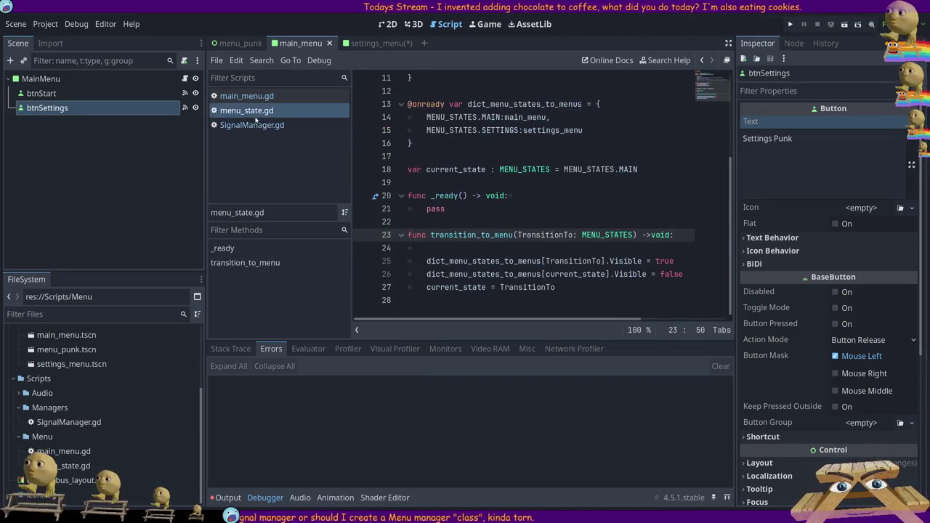
left_click(245, 96)
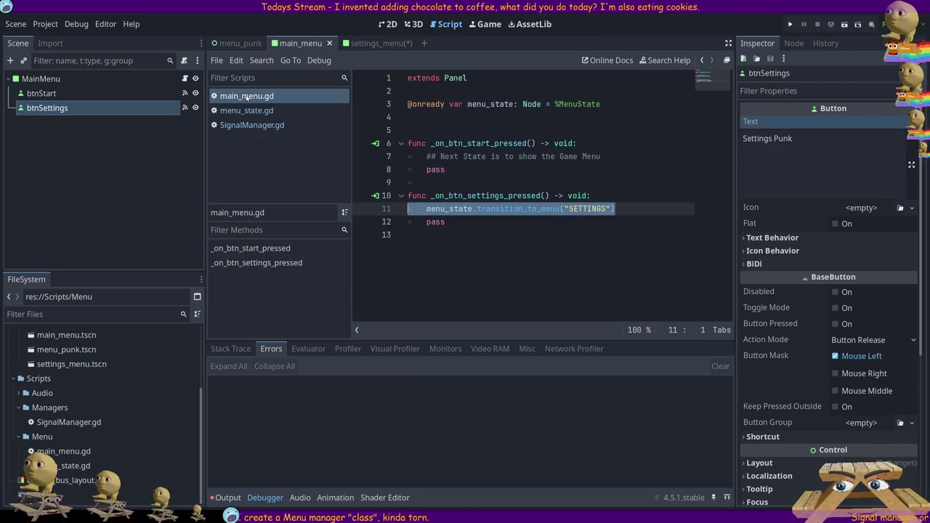
Change line 11's call argument to menu_state.MENU_STATES.SETTINGS.
left_click(680, 210)
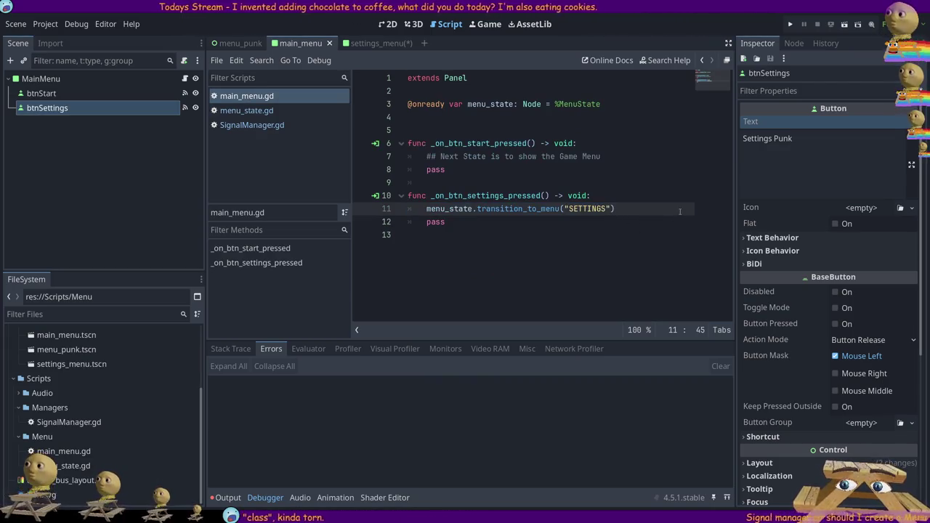
key("ctrl+Left")
key("BackSpace")
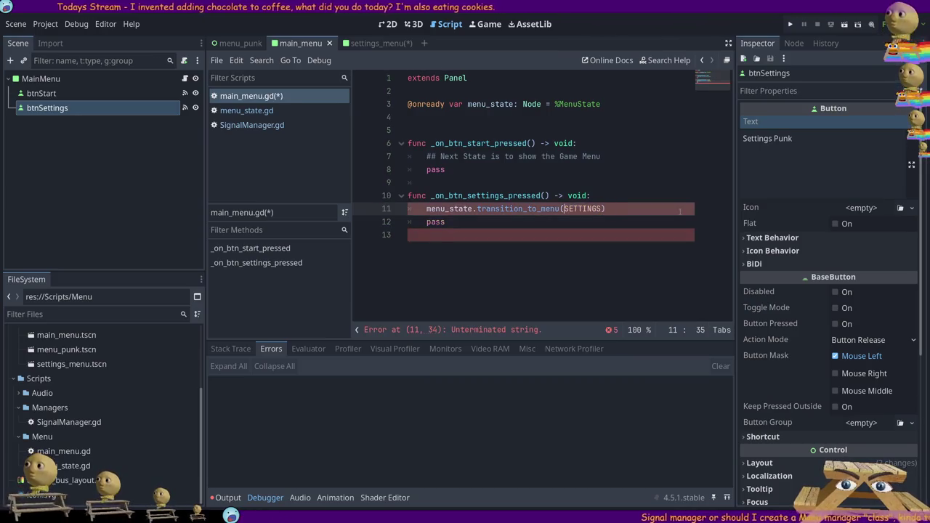
type("MENU_STATES.")
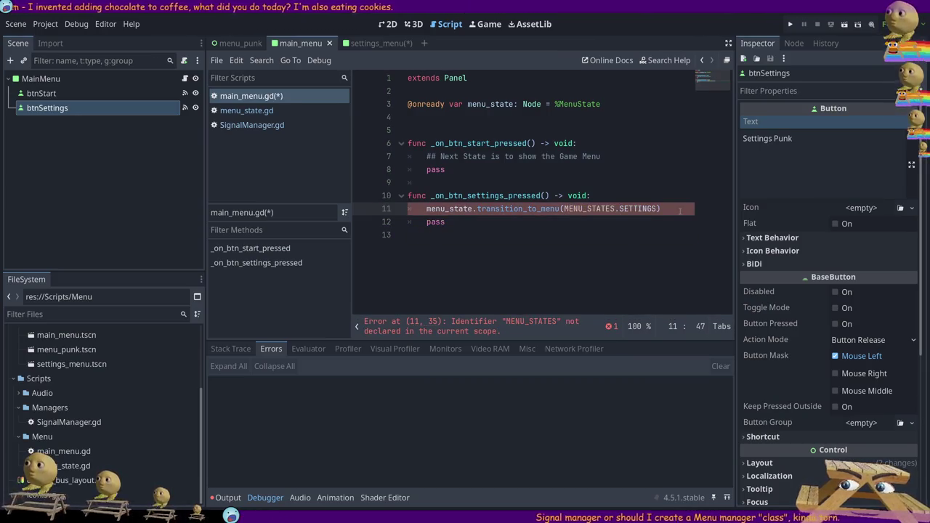
double_click(458, 209)
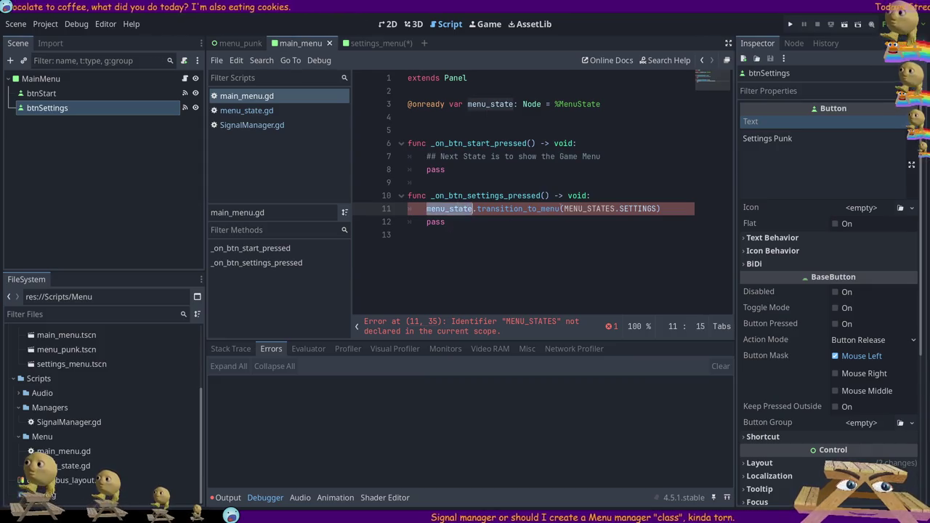
key("ctrl+c")
left_click(561, 208)
key("ctrl+v")
type(".")
key("ctrl+s")
key("Escape")
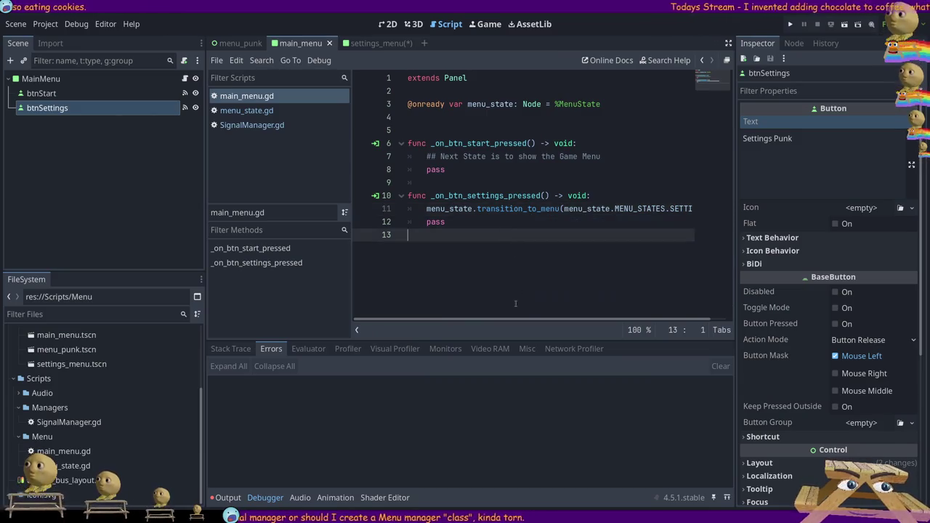
Delete the leftover pass line from the settings handler and return to menu_state.gd.
left_click_drag(448, 221, 407, 222)
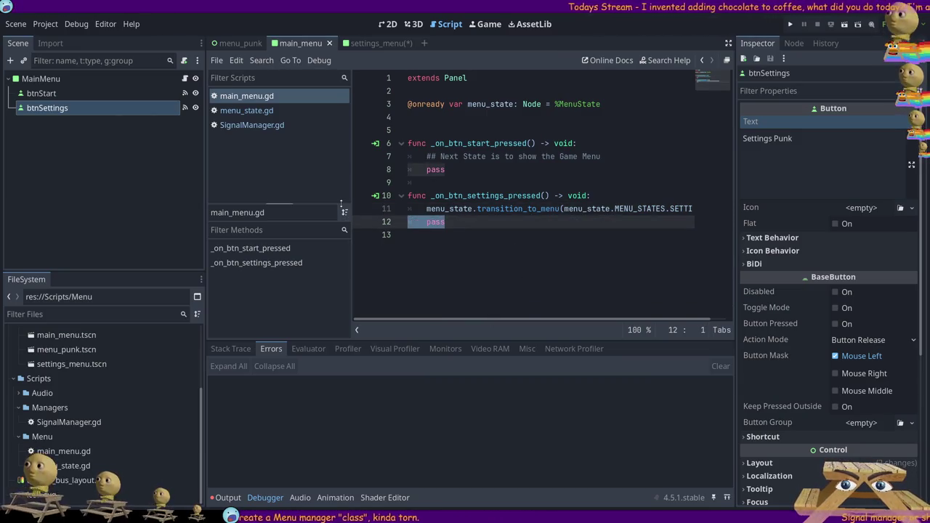
key("Delete")
key("Delete")
key("BackSpace")
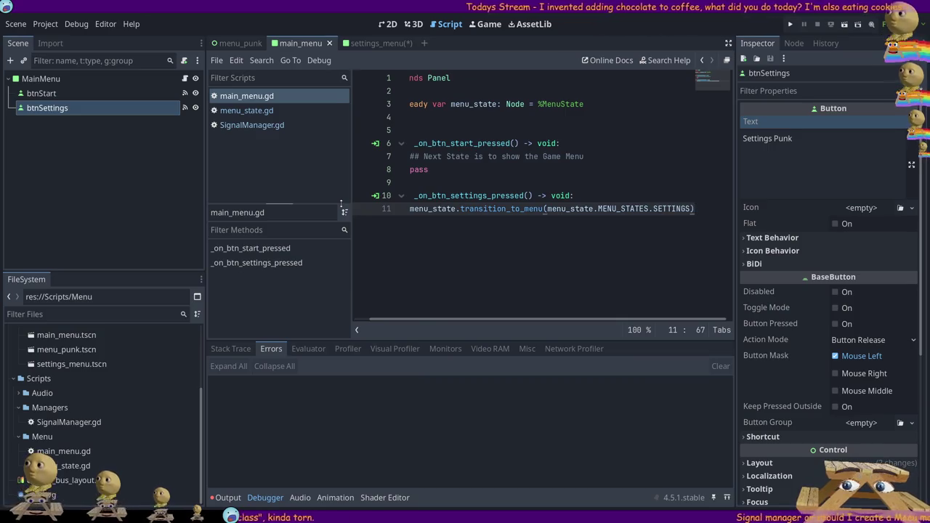
left_click(483, 181)
left_click(247, 111)
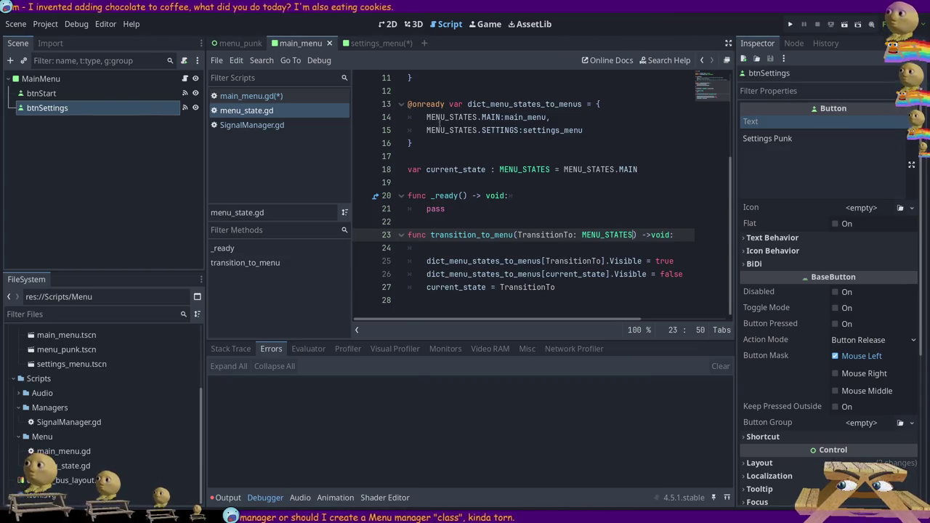
Review SETTINGS, current_state, TransitionTo and the MENU_STATES parameter, then open settings_menu.
double_click(498, 130)
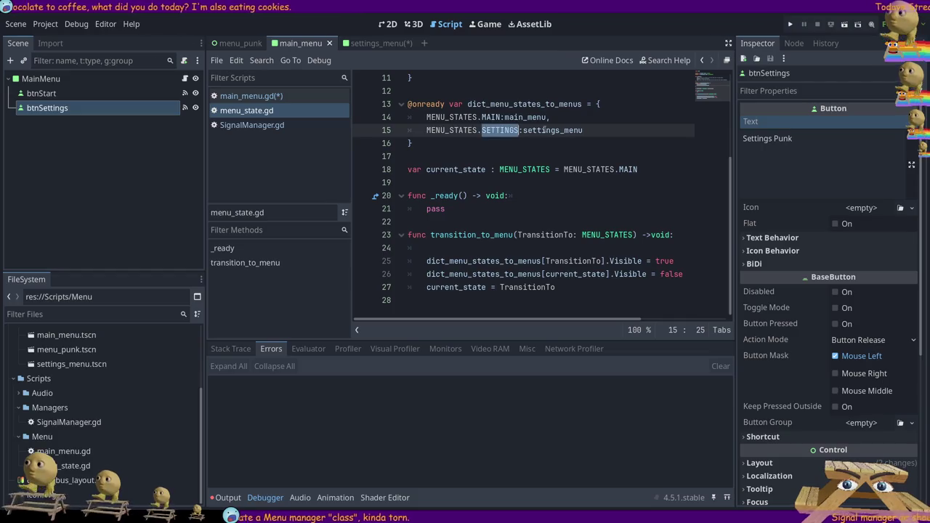
double_click(576, 274)
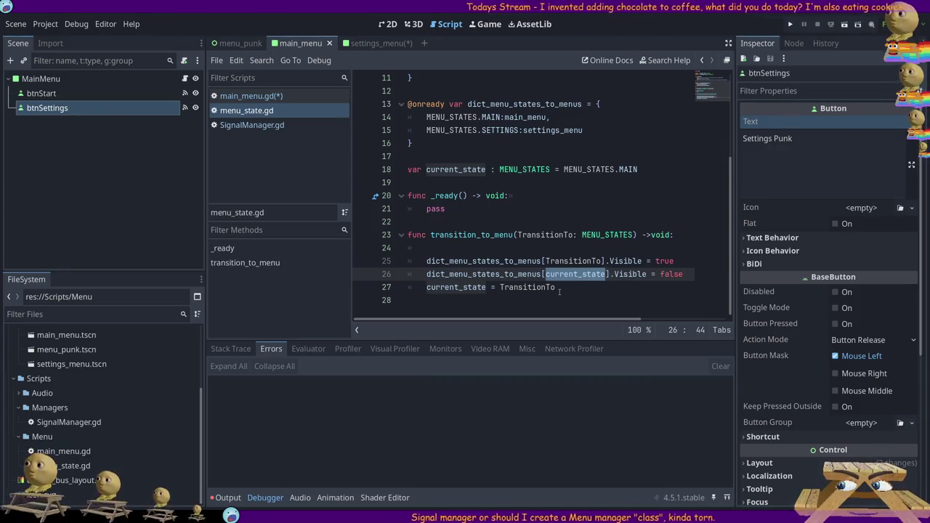
left_click(557, 287)
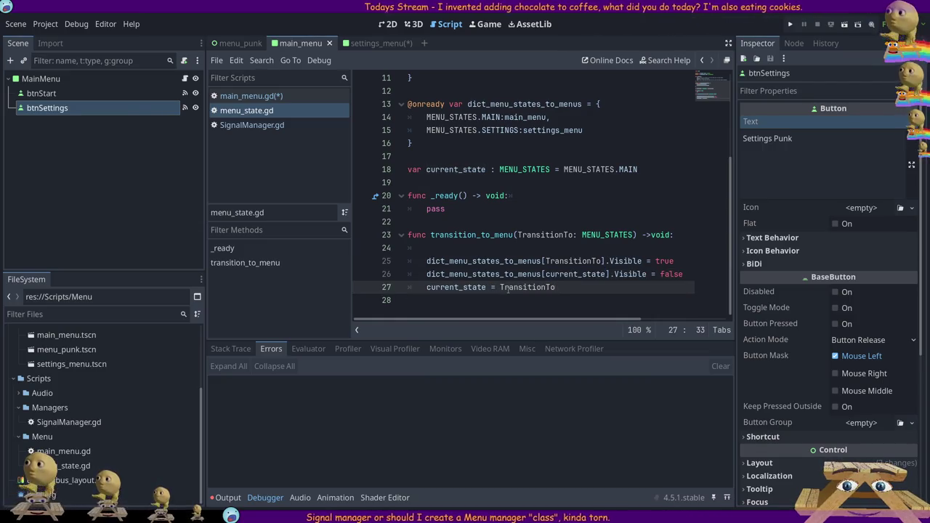
double_click(456, 288)
double_click(527, 288)
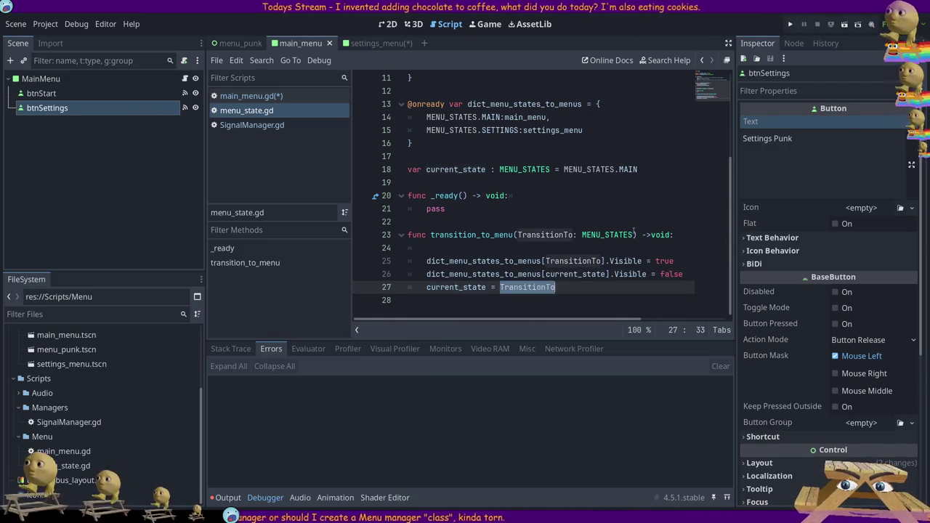
left_click(634, 235)
double_click(625, 234)
left_click(555, 248)
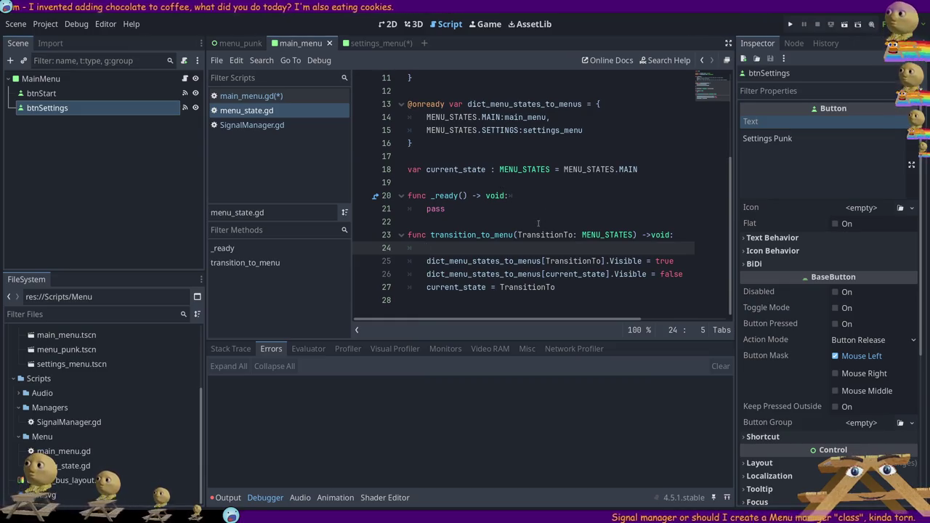
scroll(513, 217, "up", 2)
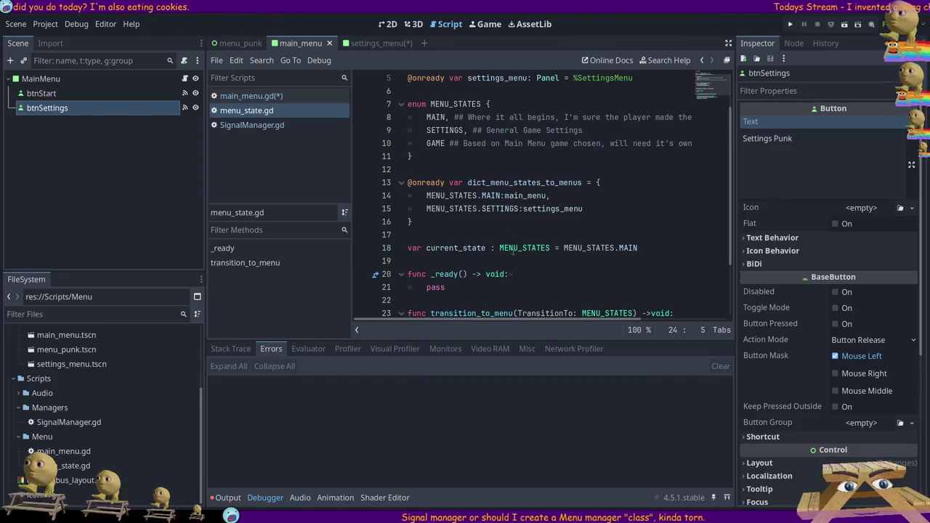
scroll(485, 218, "down", 2)
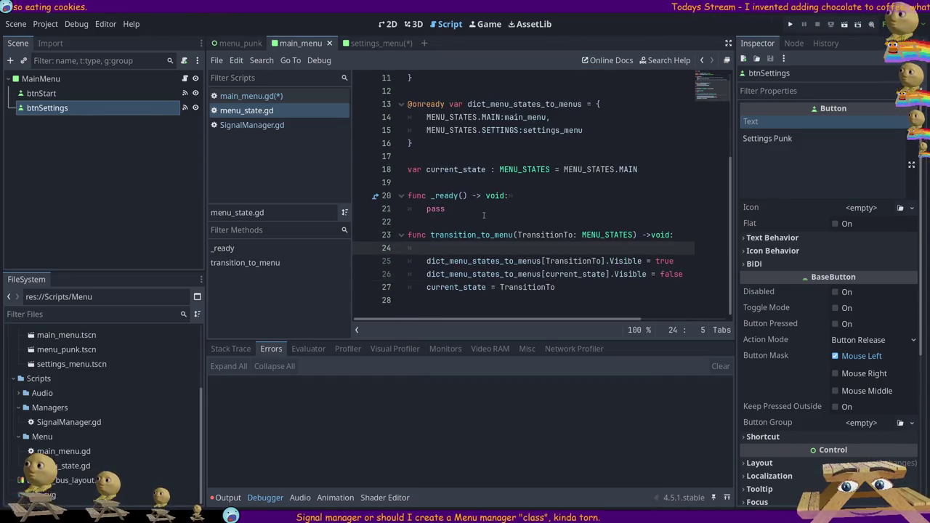
left_click(388, 42)
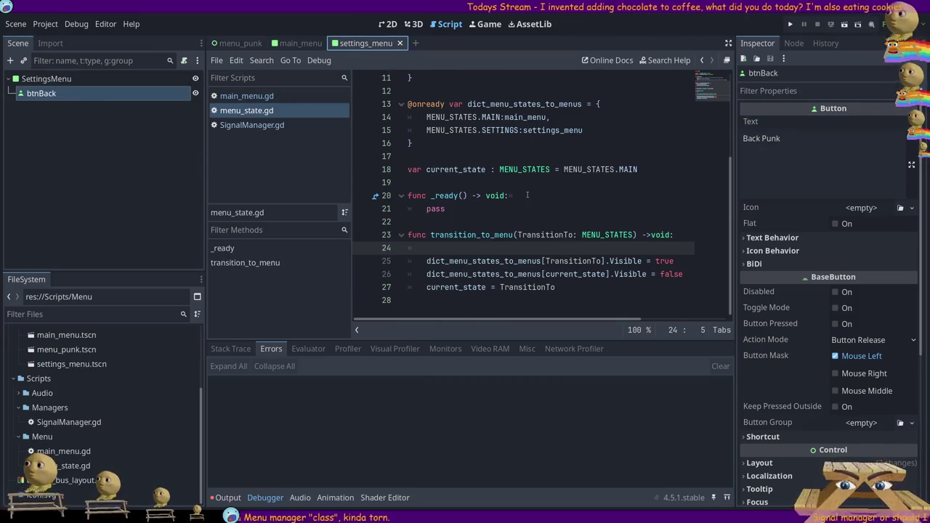
Move between scenes and add, then remove, a stray Button node under SettingsMenu.
left_click(236, 43)
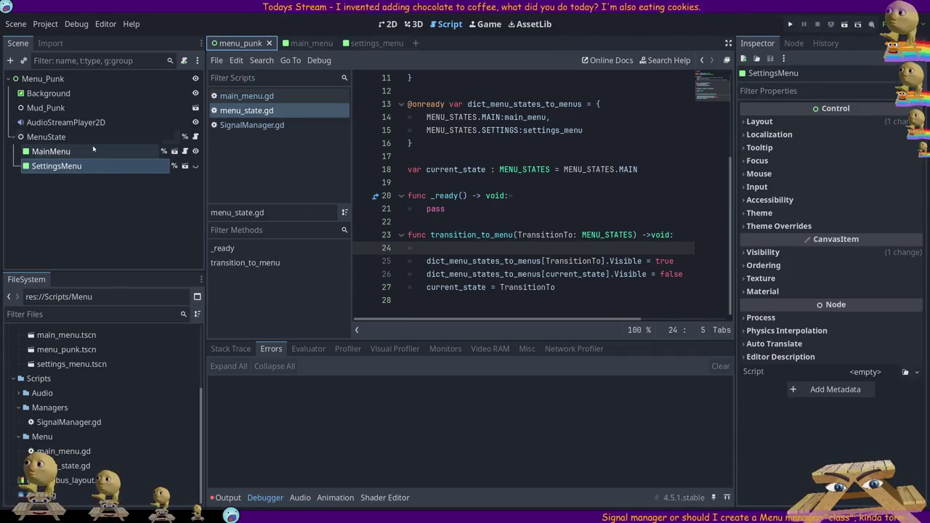
left_click(377, 44)
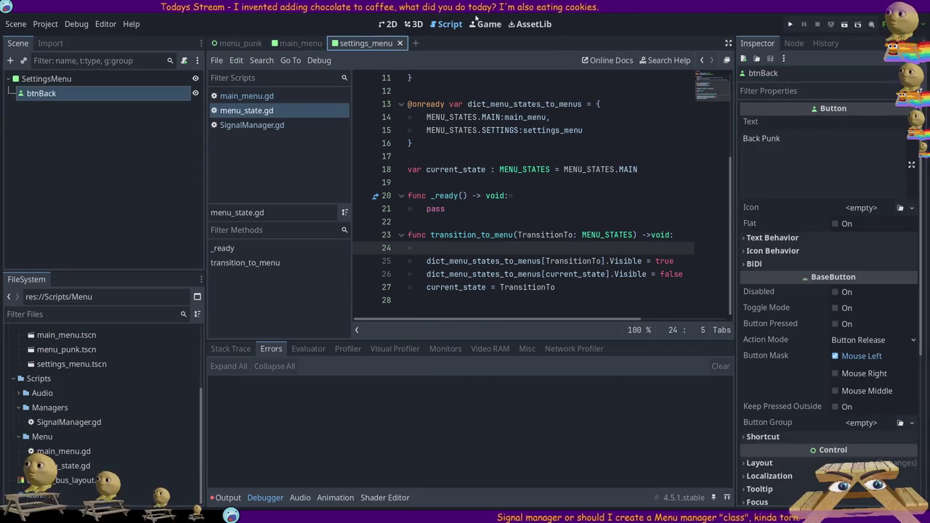
left_click(386, 24)
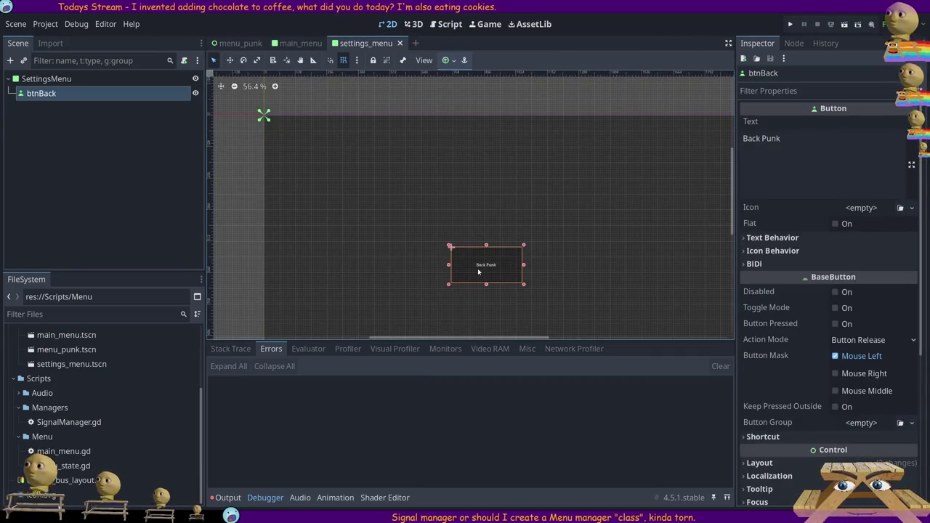
left_click(758, 138)
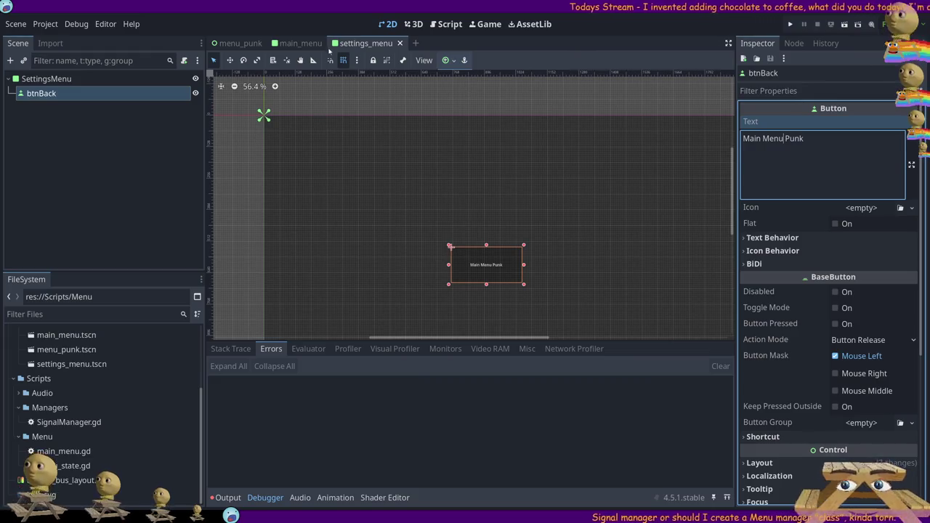
left_click(296, 45)
left_click(364, 45)
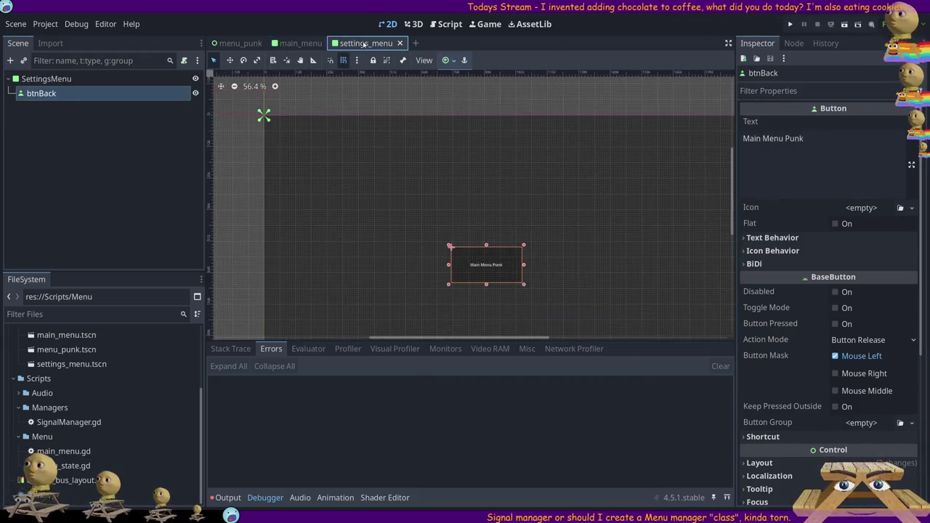
left_click(34, 80)
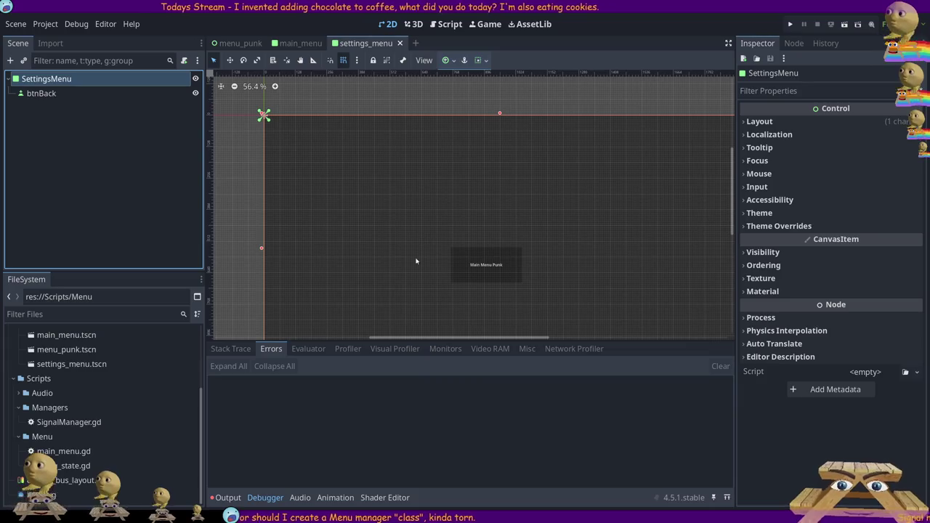
key("ctrl+shift+z")
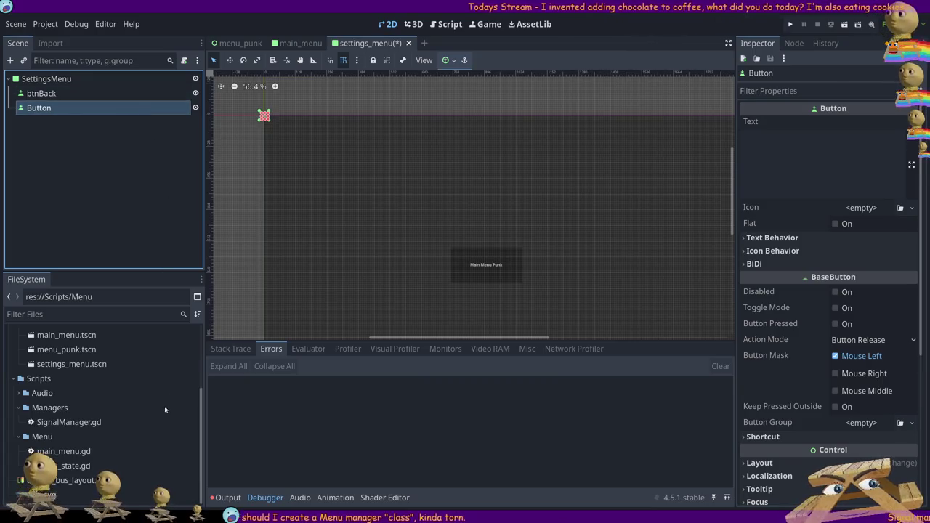
key("Delete")
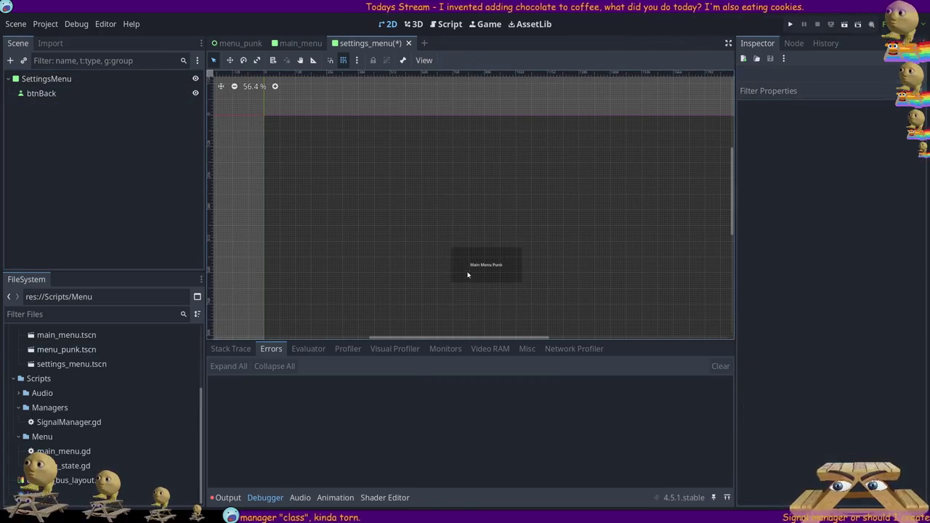
Relabel the back button to 'Back Punk' and save the settings_menu scene.
left_click(491, 266)
double_click(491, 266)
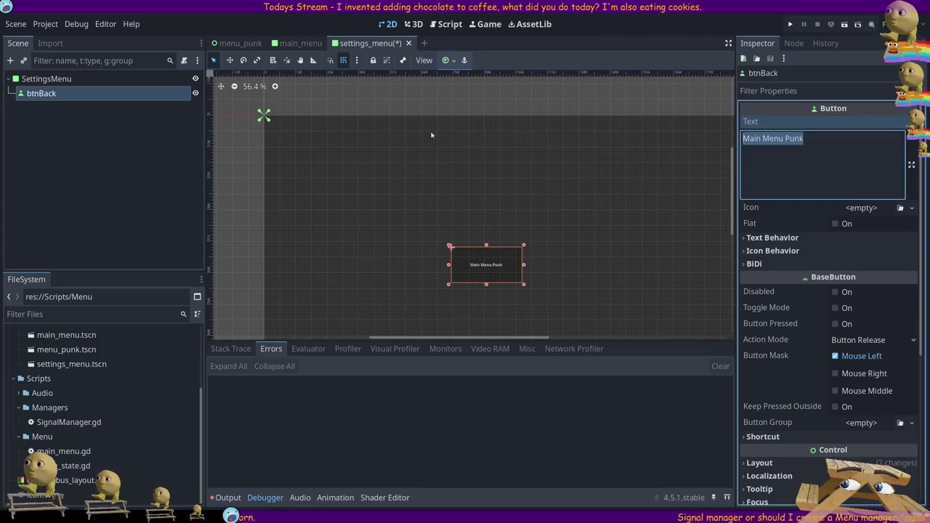
type("Exi")
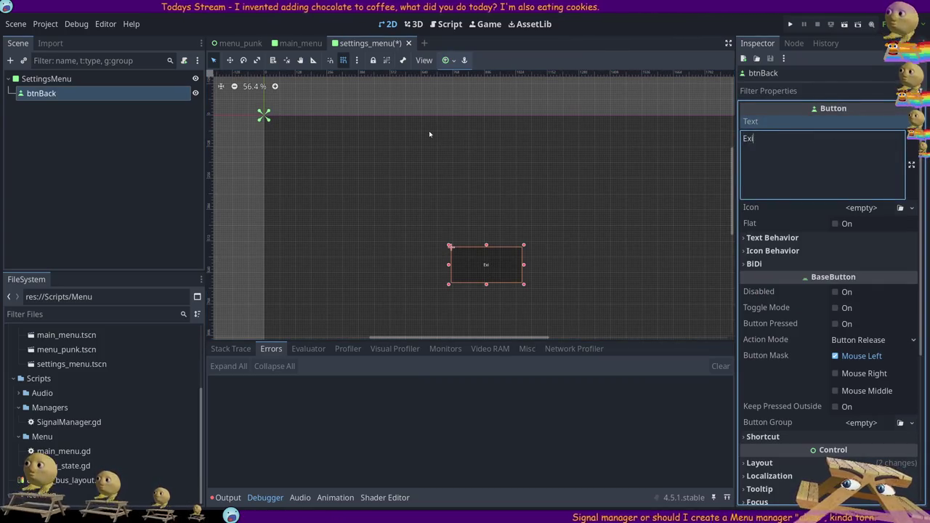
type("tPunk")
key("Home")
key("Delete")
key("Delete")
key("Delete")
key("Delete")
type("Back")
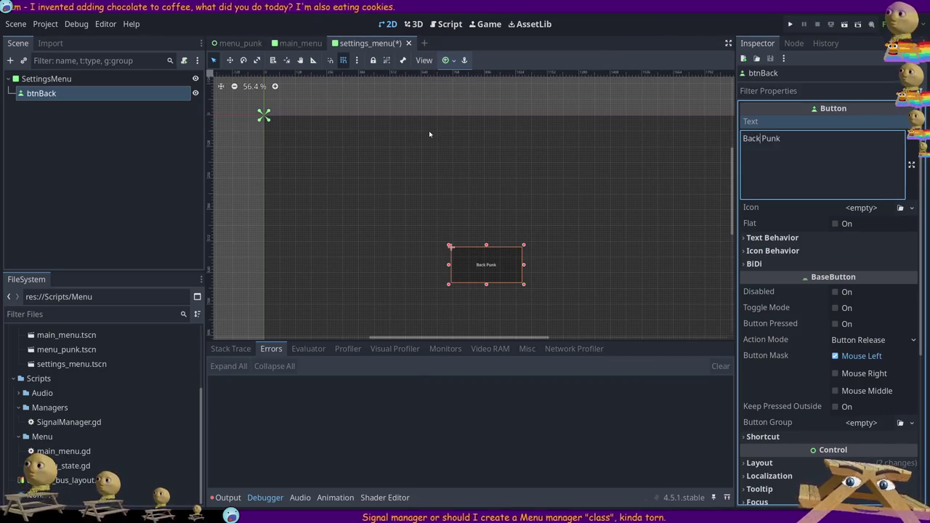
left_click(154, 152)
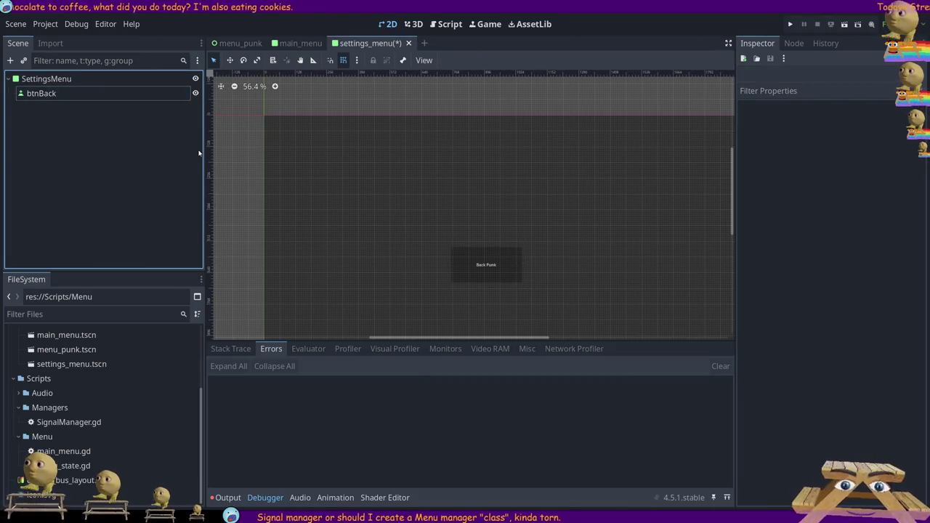
key("ctrl+s")
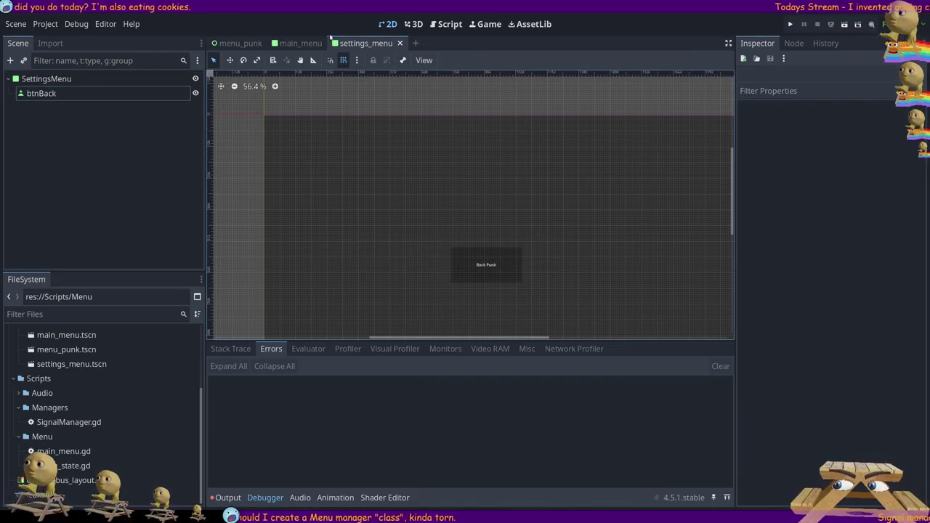
left_click(309, 48)
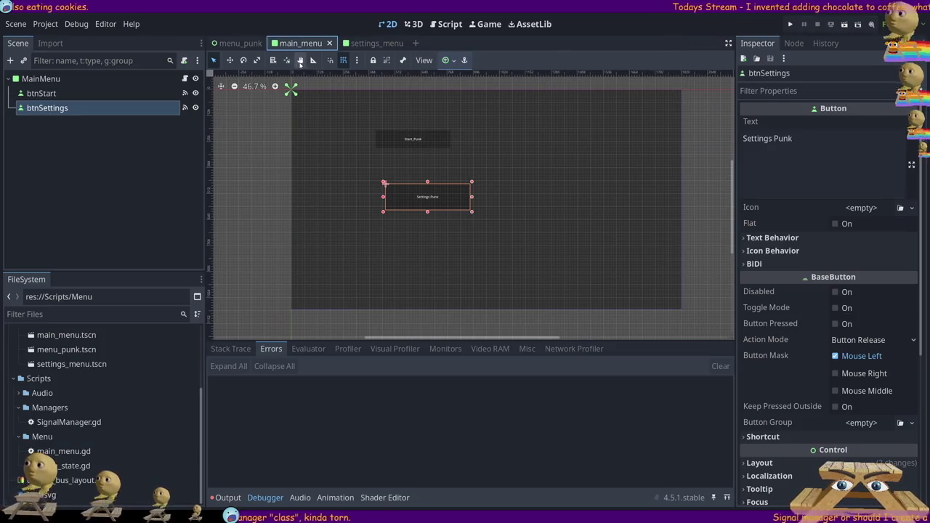
Add a Button named btnExit under MainMenu with the text 'Exit Punk'.
left_click(123, 195)
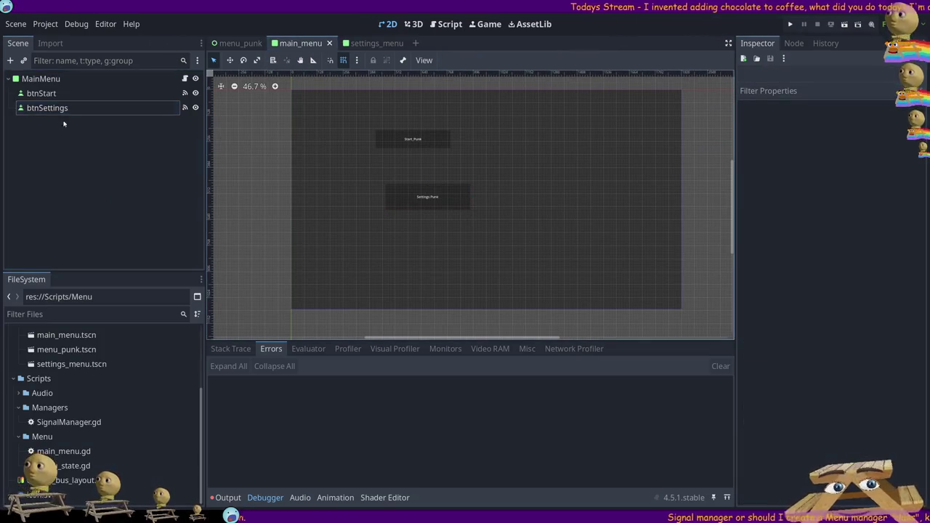
left_click(35, 80)
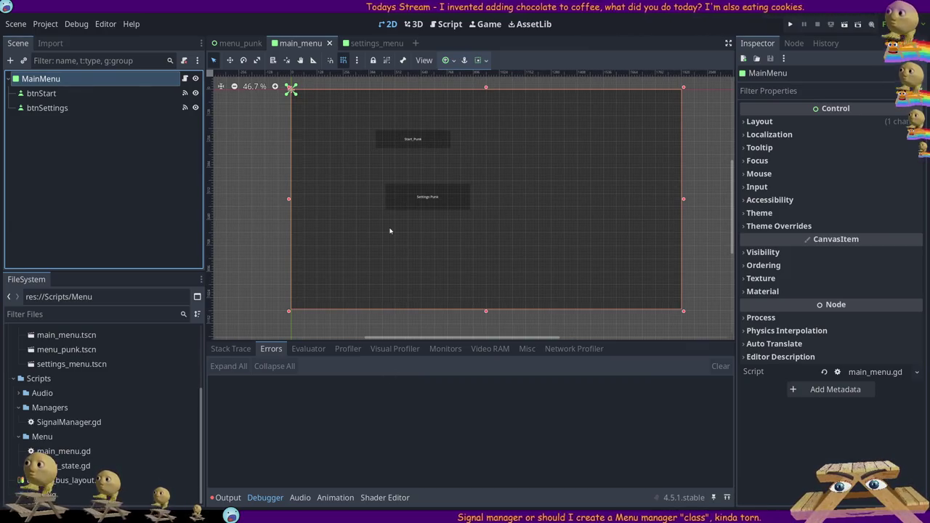
key("ctrl+a")
key("Return")
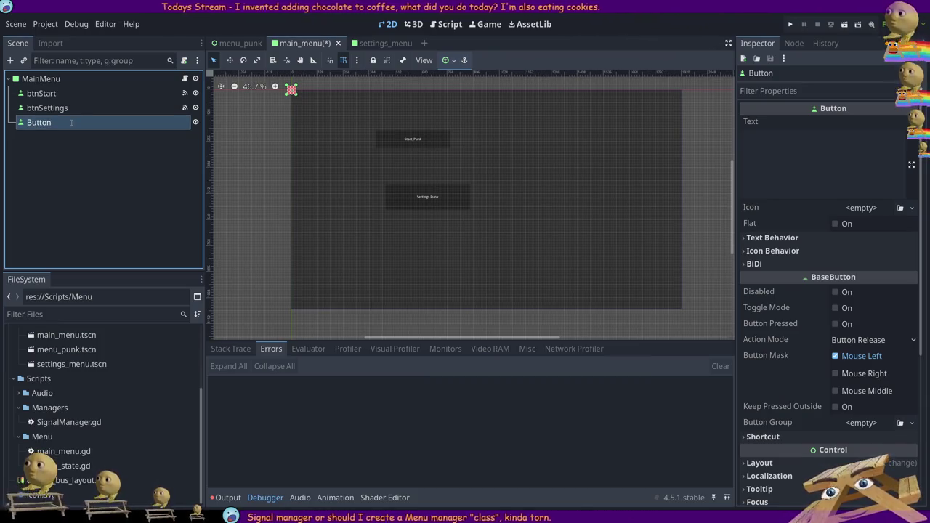
type("btnExit")
key("Return")
left_click(801, 150)
type("Exit Punk")
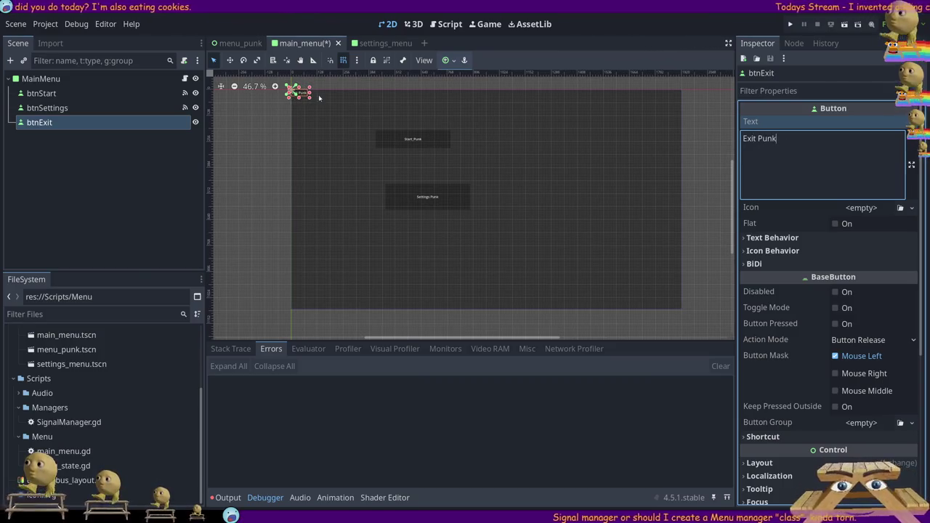
Enlarge the Exit Punk button and reposition the Settings Punk and Start Punk buttons.
mouse_move(311, 99)
left_mouse_down()
mouse_move(507, 221)
mouse_move(531, 217)
mouse_move(503, 261)
mouse_move(565, 250)
mouse_move(336, 279)
left_mouse_up()
mouse_move(431, 196)
left_mouse_down()
mouse_move(377, 181)
mouse_move(394, 180)
left_mouse_up()
mouse_move(430, 144)
left_mouse_down()
mouse_move(604, 177)
mouse_move(579, 239)
left_mouse_up()
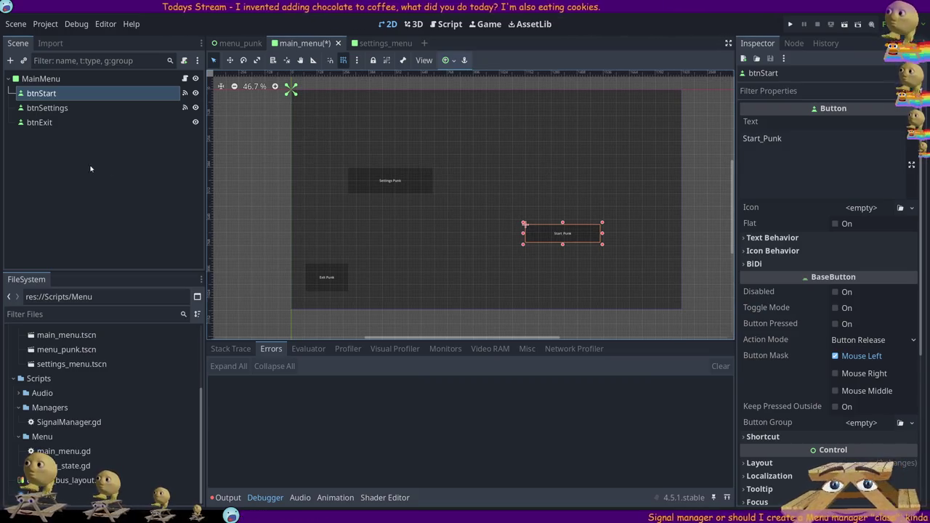
left_click(63, 109)
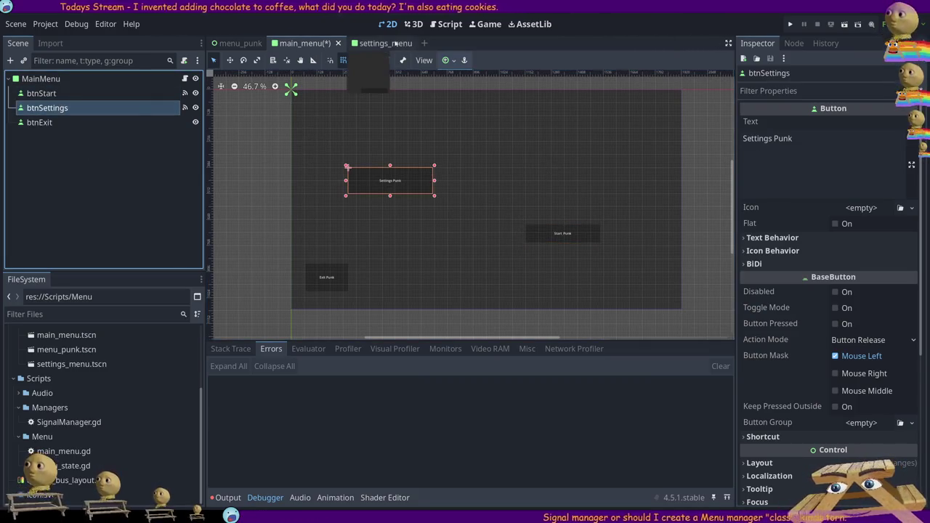
Move the Back Punk button toward the lower left in settings_menu and save.
left_click(383, 43)
mouse_move(493, 273)
left_mouse_down()
mouse_move(594, 213)
mouse_move(343, 318)
left_mouse_up()
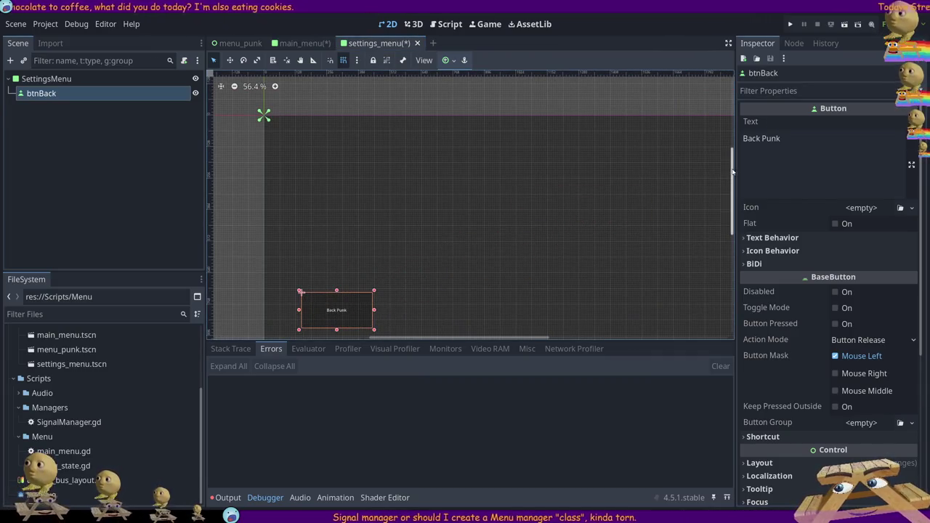
scroll(675, 187, "down", 2)
scroll(594, 196, "down", 1)
mouse_move(366, 278)
left_mouse_down()
mouse_move(416, 282)
mouse_move(420, 296)
mouse_move(372, 308)
mouse_move(354, 248)
mouse_move(340, 279)
mouse_move(347, 288)
left_mouse_up()
key("ctrl+s")
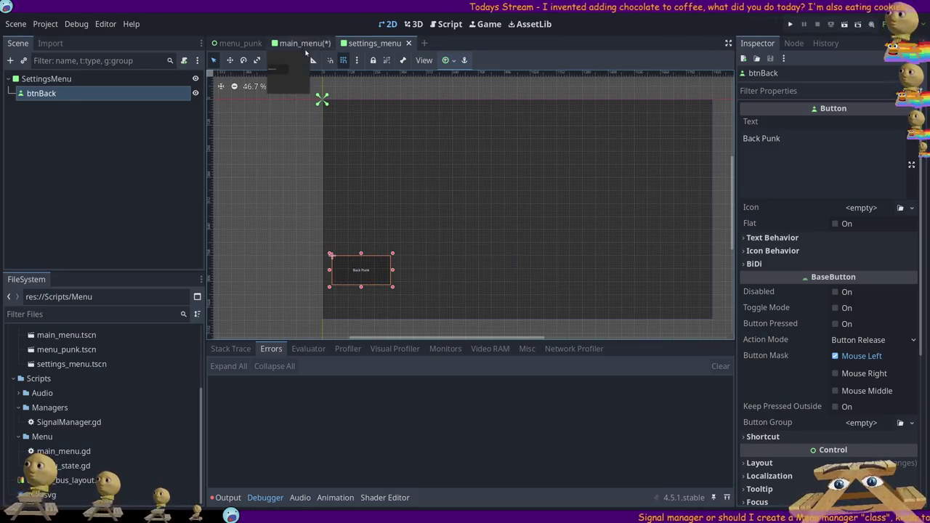
left_click(302, 43)
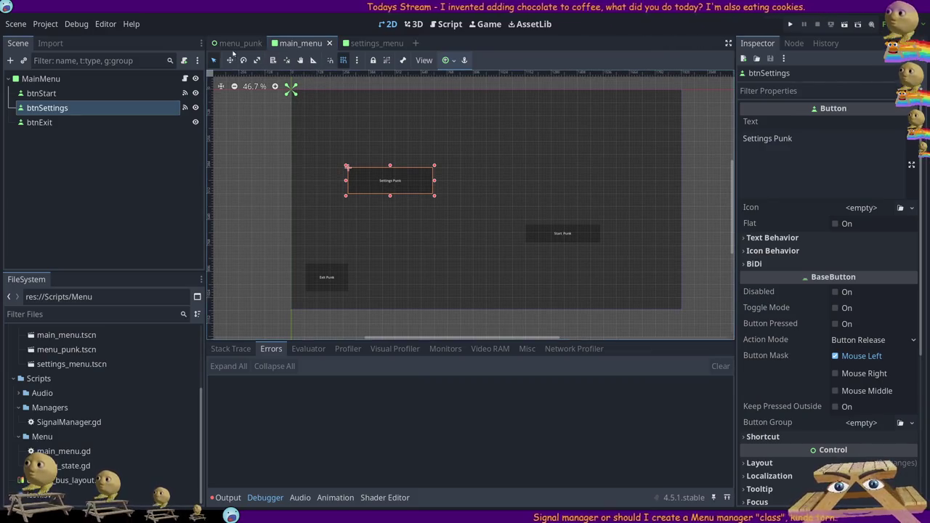
Connect btnExit's pressed() signal to a new _on_btn_exit_pressed function.
left_click(318, 272)
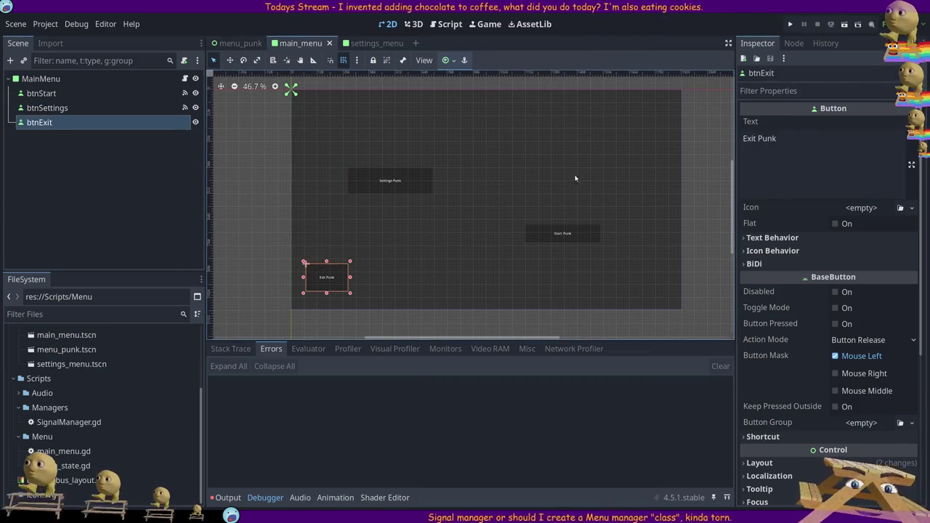
left_click(794, 43)
left_click(776, 140)
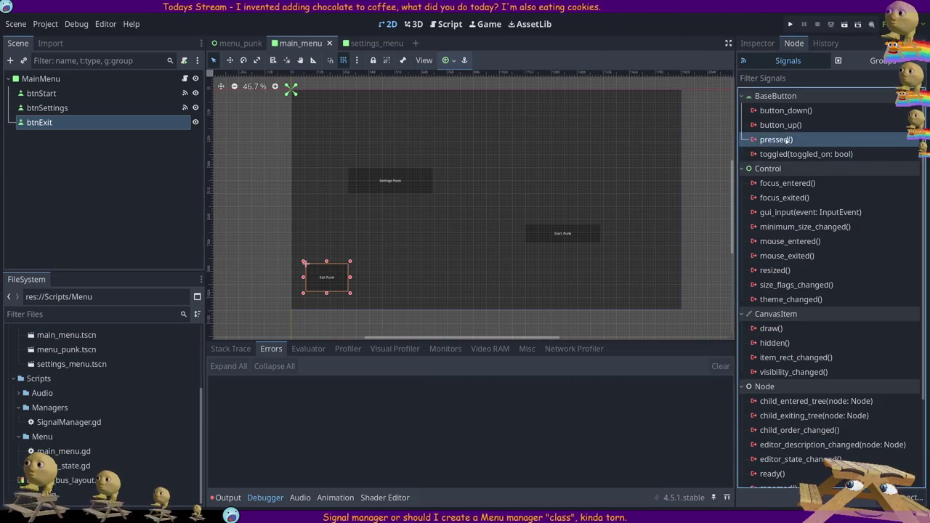
left_click(428, 365)
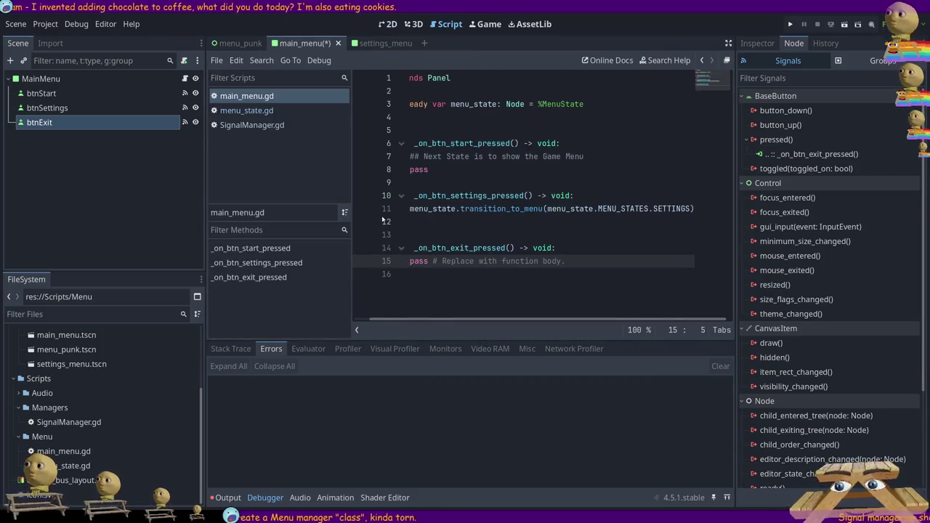
Replace the exit handler's pass line with get_tree().quit().
key("Up")
key("Up")
key("Up")
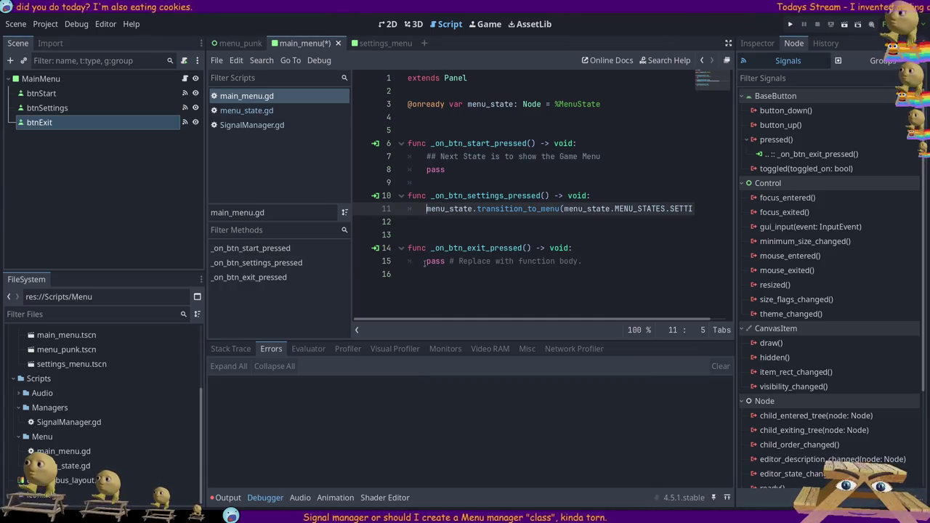
left_click_drag(424, 261, 618, 257)
type("get_tree().quit()")
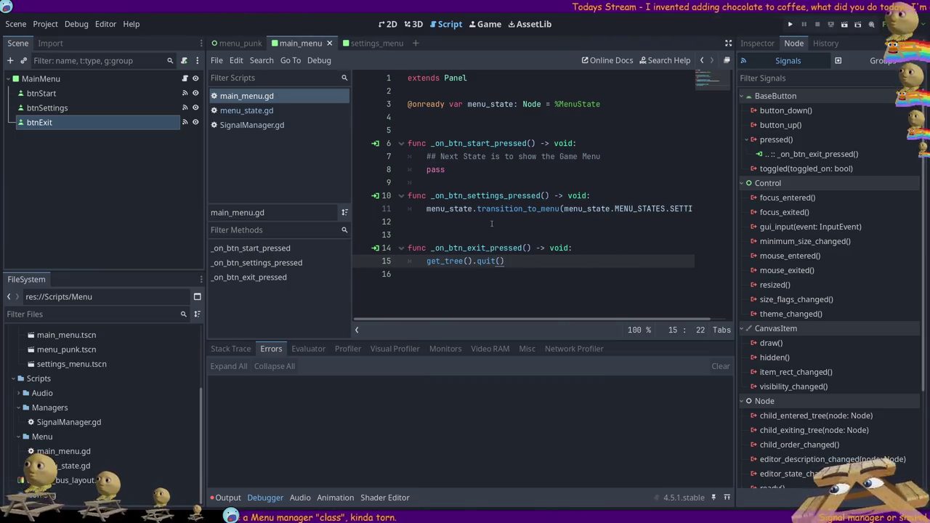
left_click(240, 43)
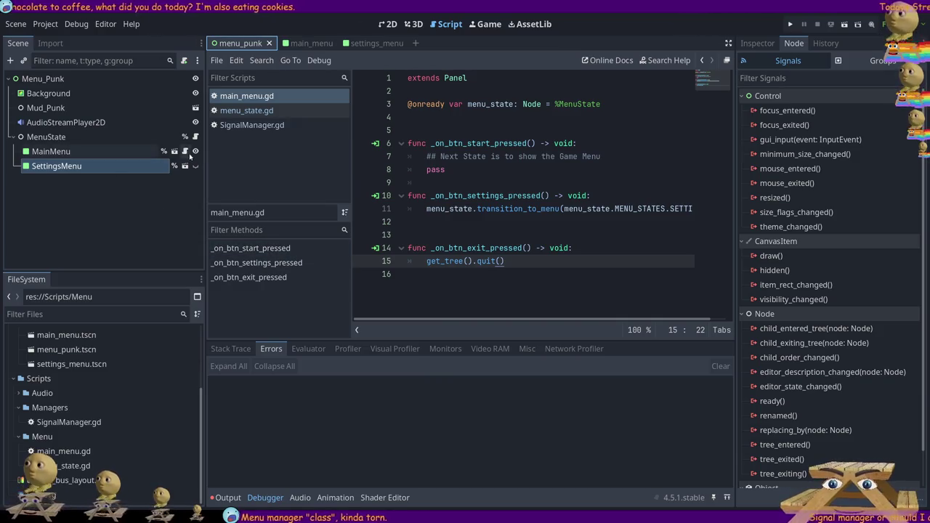
Browse the menu scenes and inspect btnBack's pressed() signal in settings_menu.
left_click(123, 140)
left_click(116, 151)
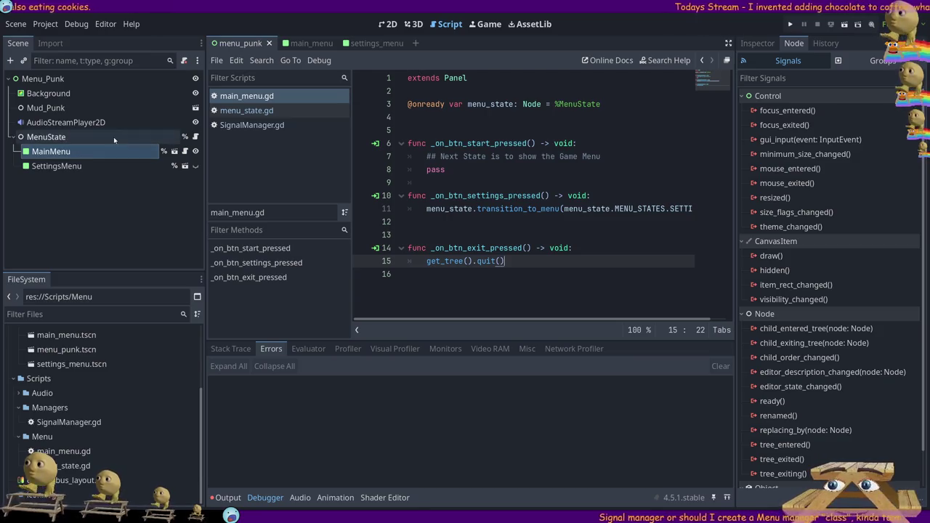
left_click(78, 166)
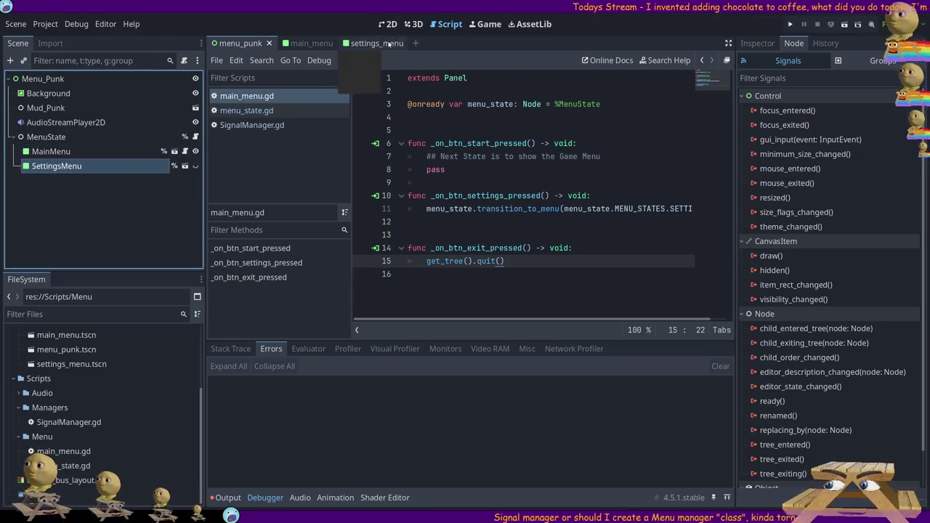
left_click(367, 43)
left_click(181, 82)
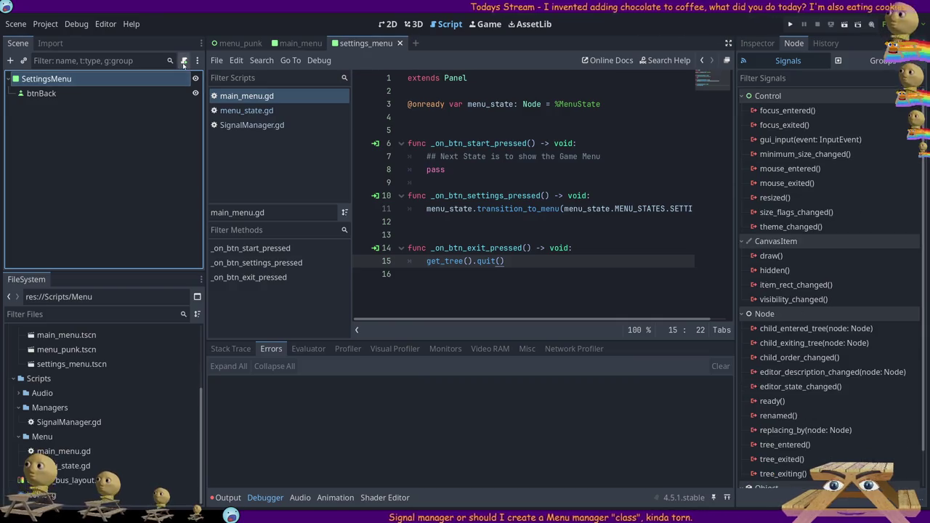
left_click(310, 43)
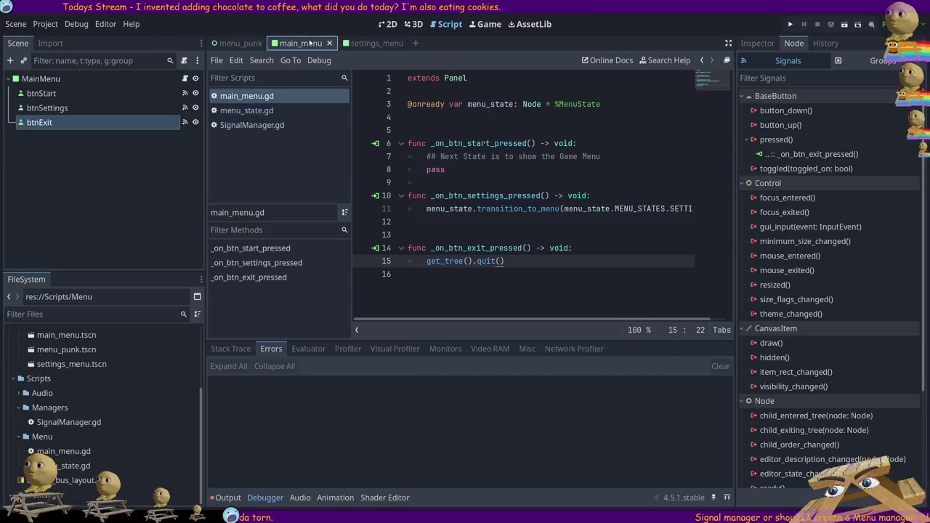
left_click(365, 43)
left_click(118, 96)
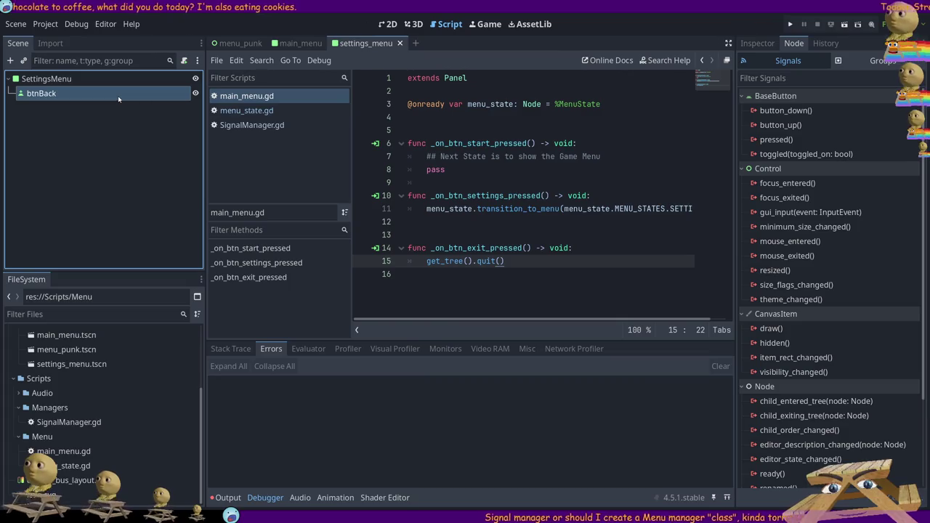
left_click(800, 141)
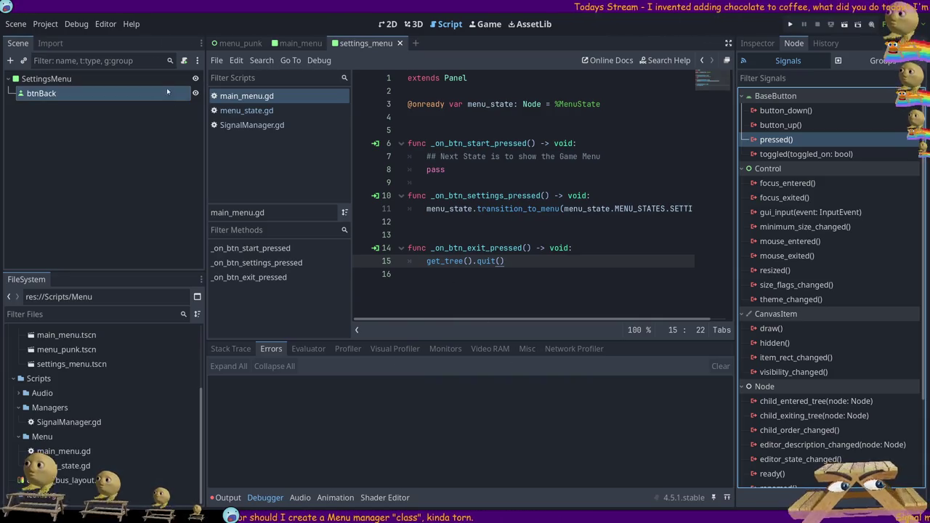
Attach a new settings_menu.gd script extending Panel to the SettingsMenu root node.
left_click(46, 78)
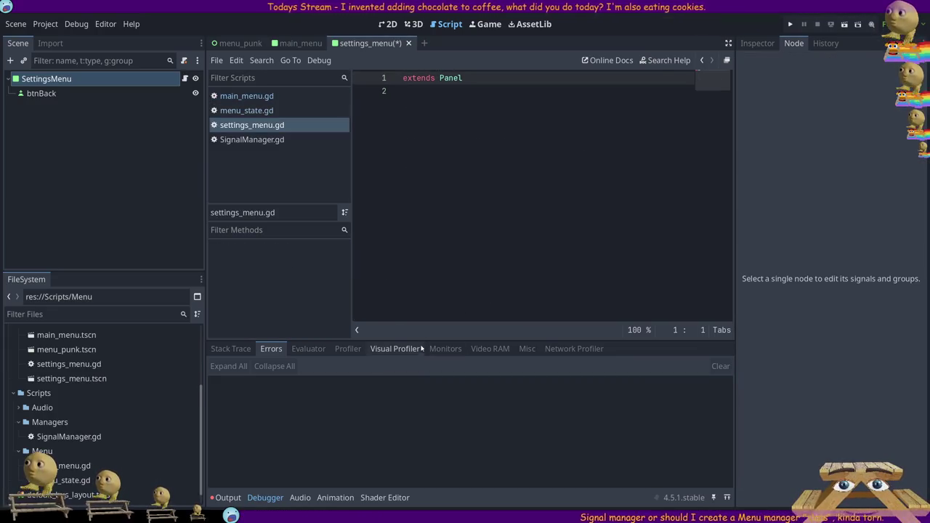
left_click(66, 364)
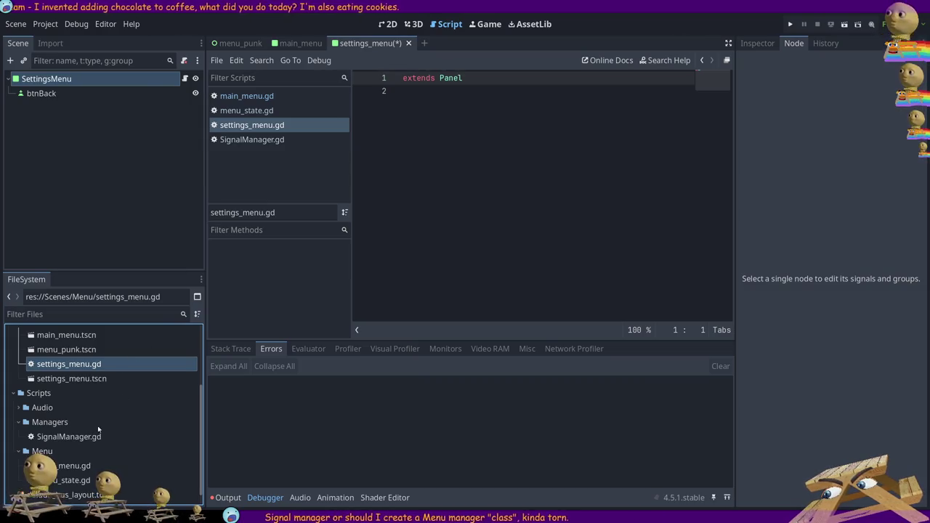
left_click(185, 79)
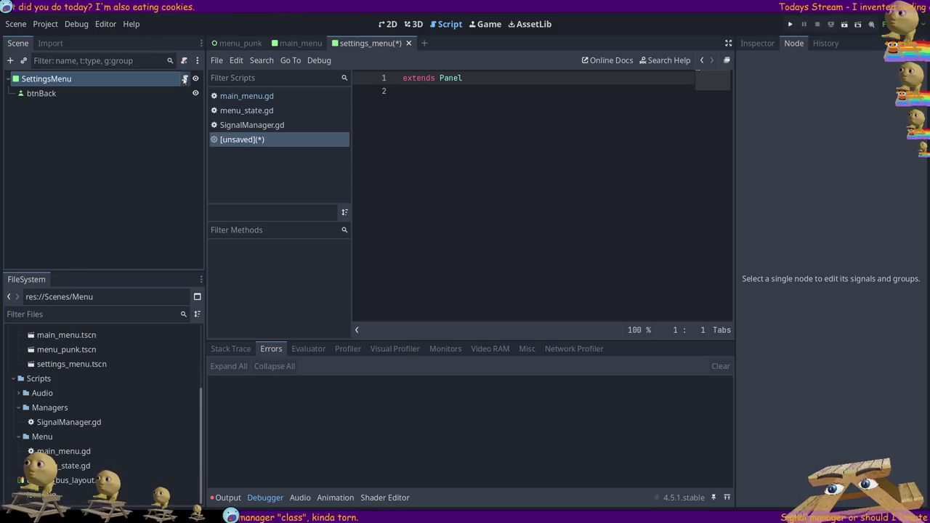
left_click(146, 82)
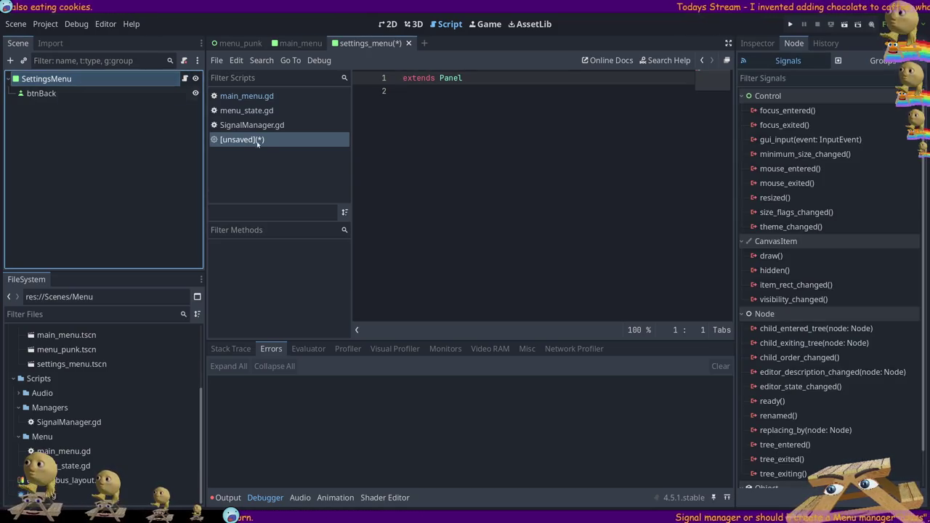
left_click(277, 162)
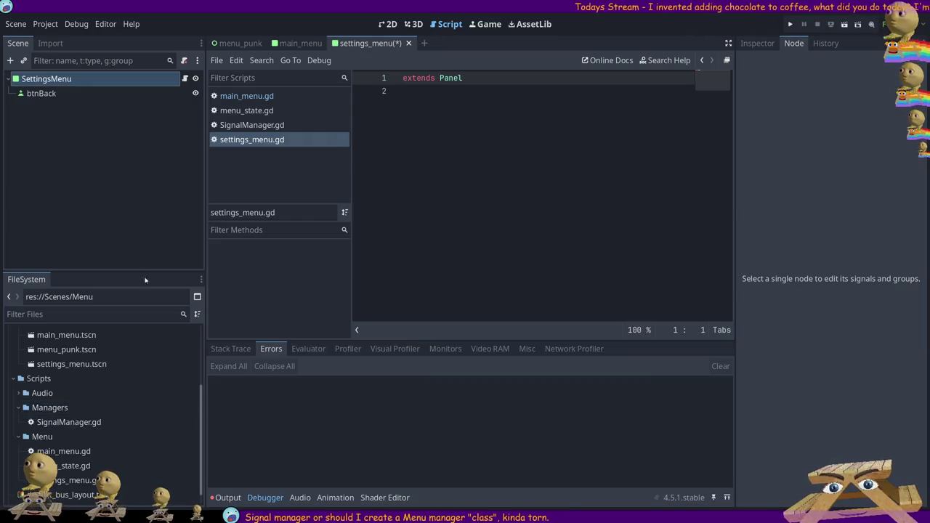
left_click(537, 89)
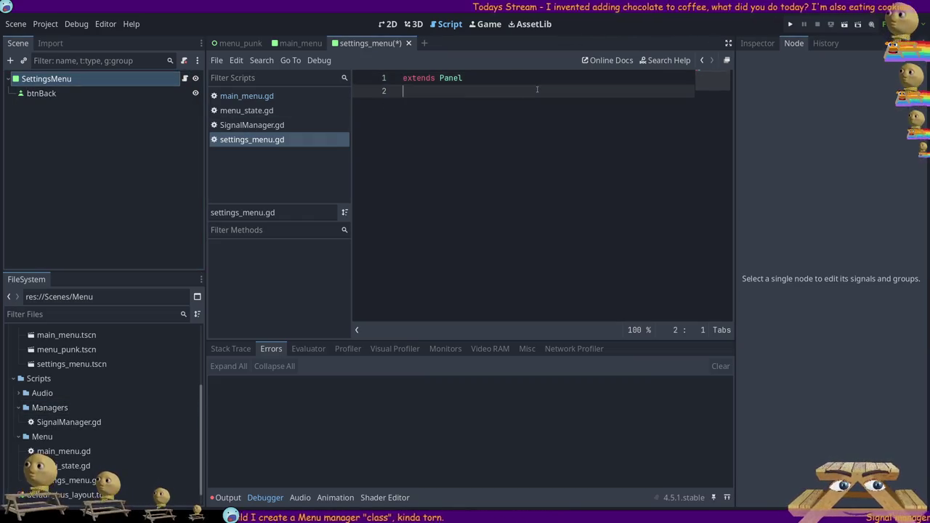
Save settings_menu.gd and connect btnBack's pressed signal to the script, removing the placeholder pass line.
key("ctrl+s")
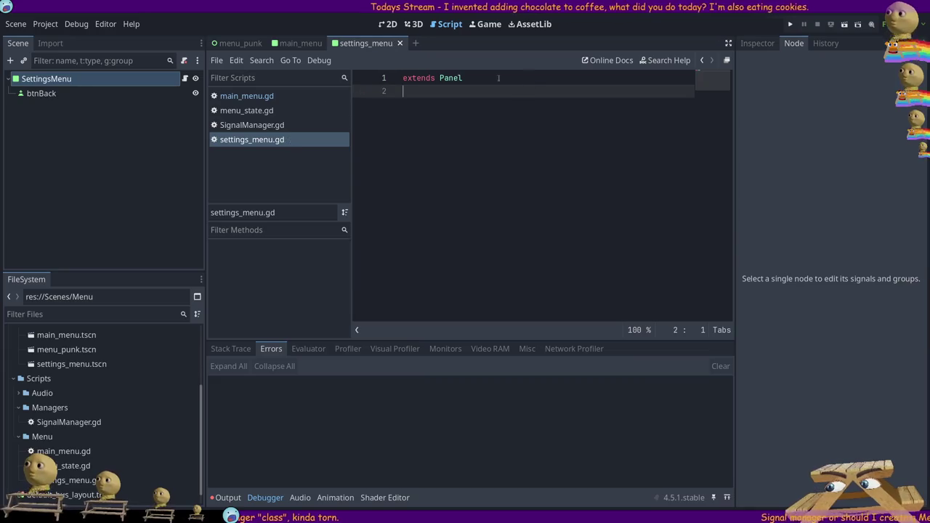
left_click(41, 93)
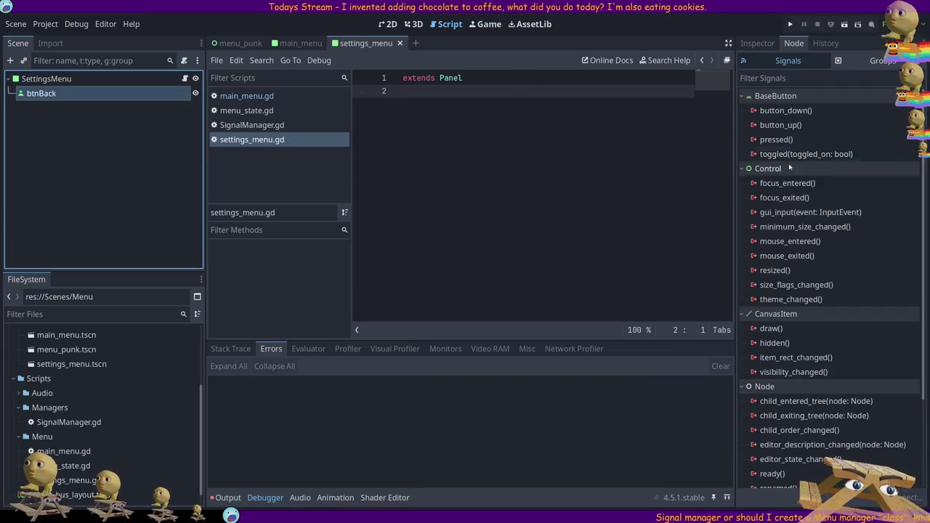
left_click(766, 140)
mouse_move(766, 139)
left_mouse_down()
mouse_move(435, 360)
mouse_move(436, 339)
left_mouse_up()
key("shift+End")
key("Delete")
left_click(567, 104)
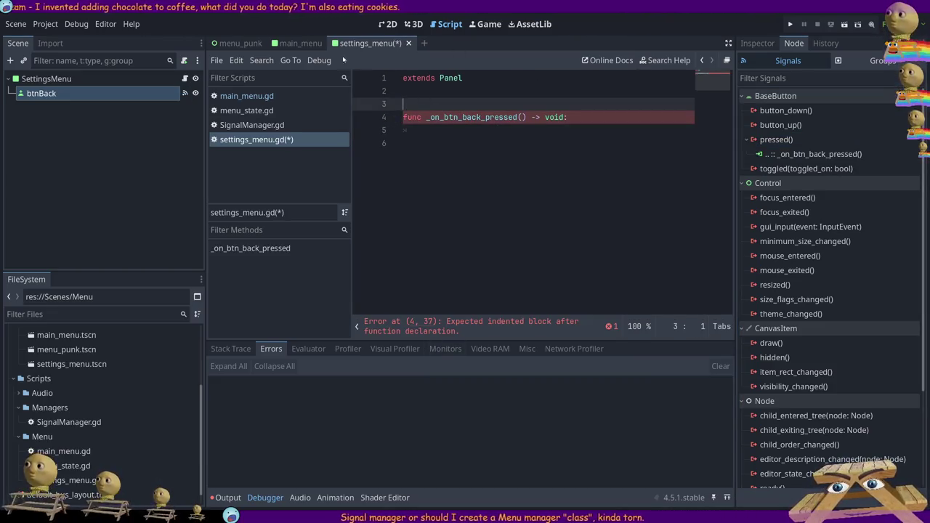
left_click(285, 43)
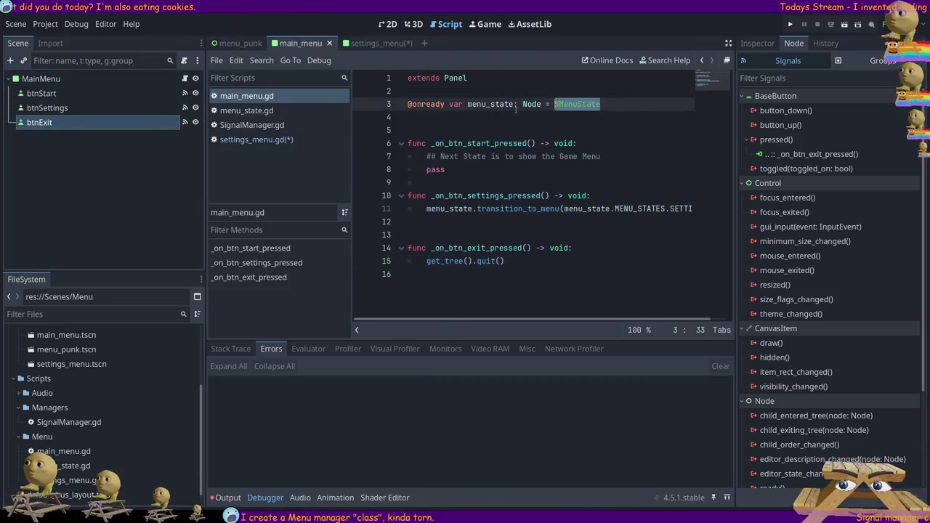
left_click(367, 44)
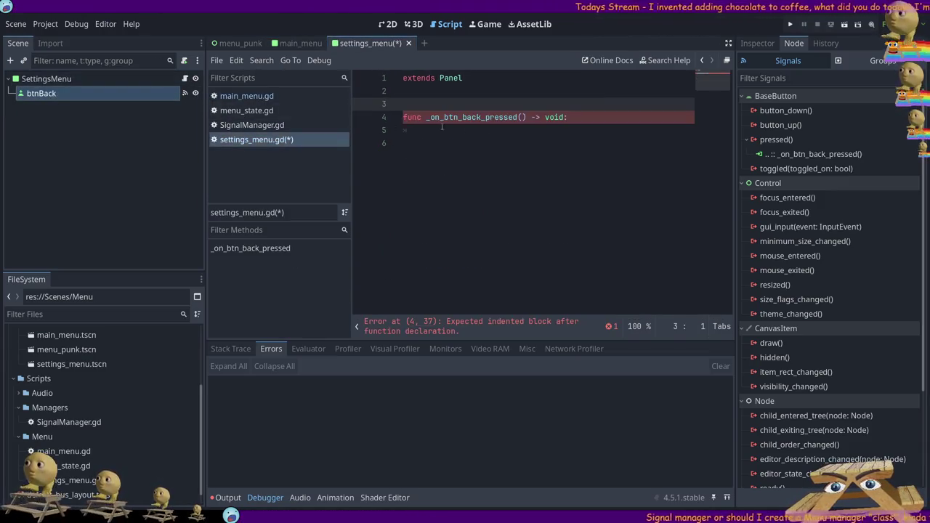
left_click(447, 91)
type("@onready var menu_state: Node = %MenuState")
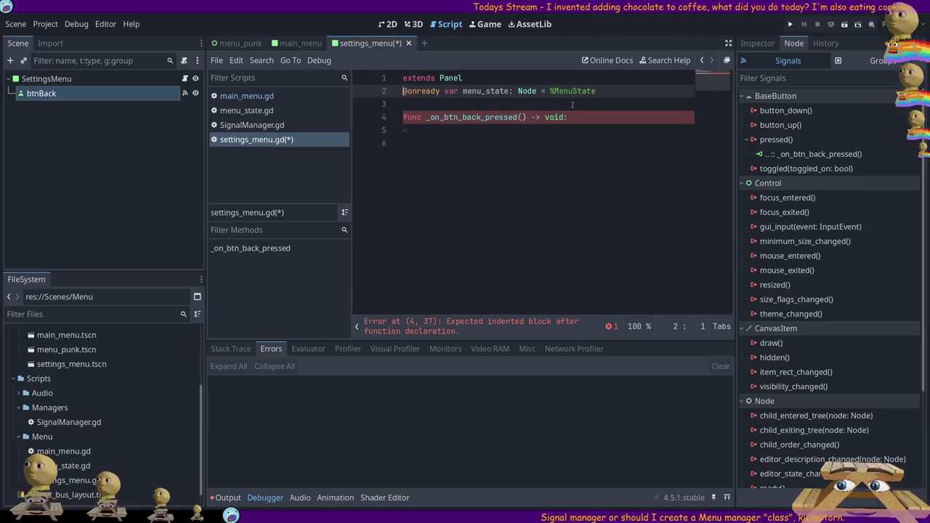
key("Return")
key("Down")
key("Down")
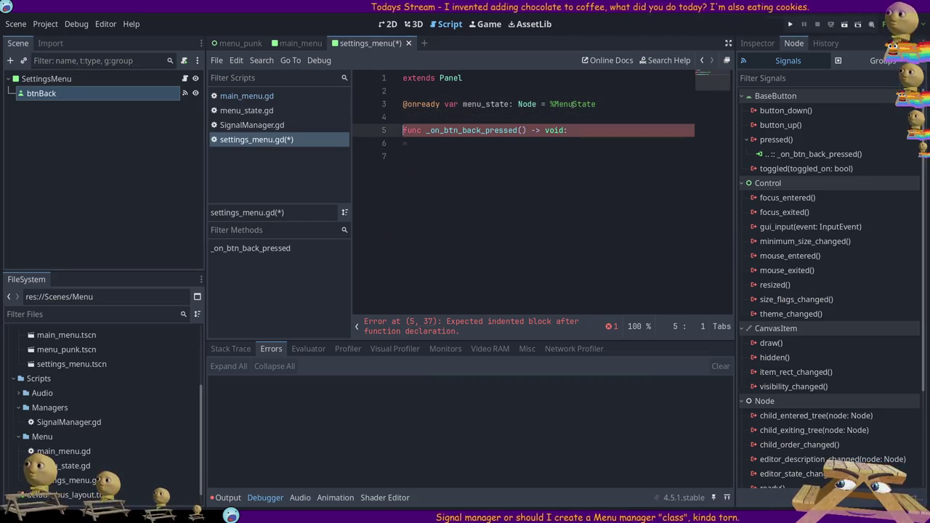
key("End")
key("Return")
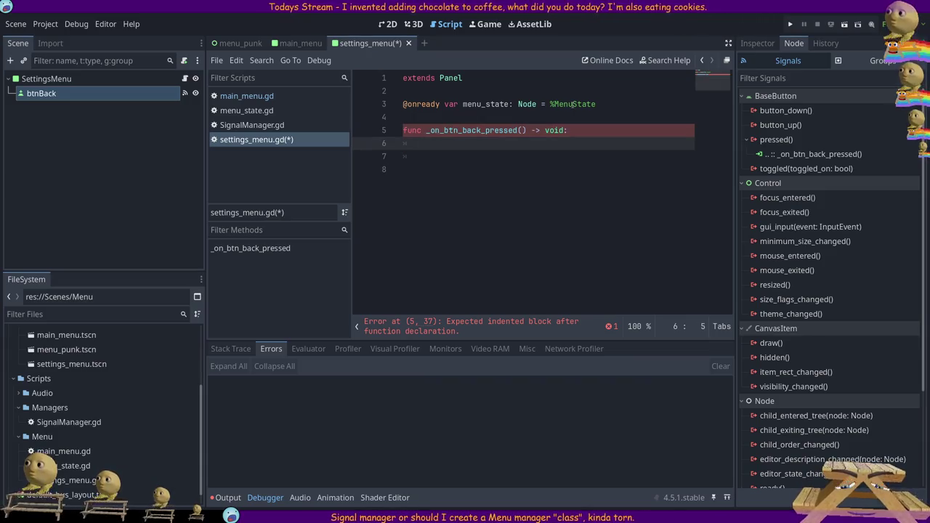
Make the back handler call menu_state.transition_to_menu(menu_state.MENU_STATES.MAIN) and save the script.
left_click(290, 43)
left_click(366, 44)
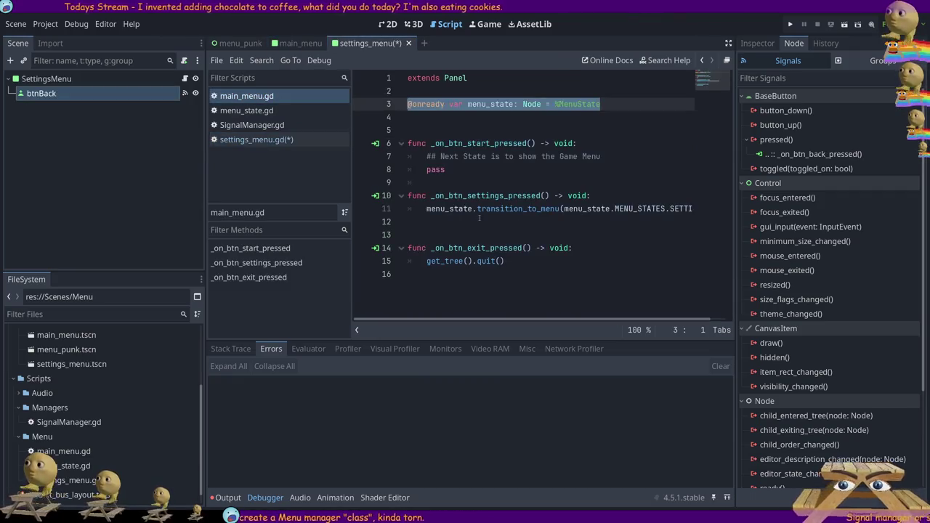
left_click_drag(426, 209, 697, 210)
key("ctrl+c")
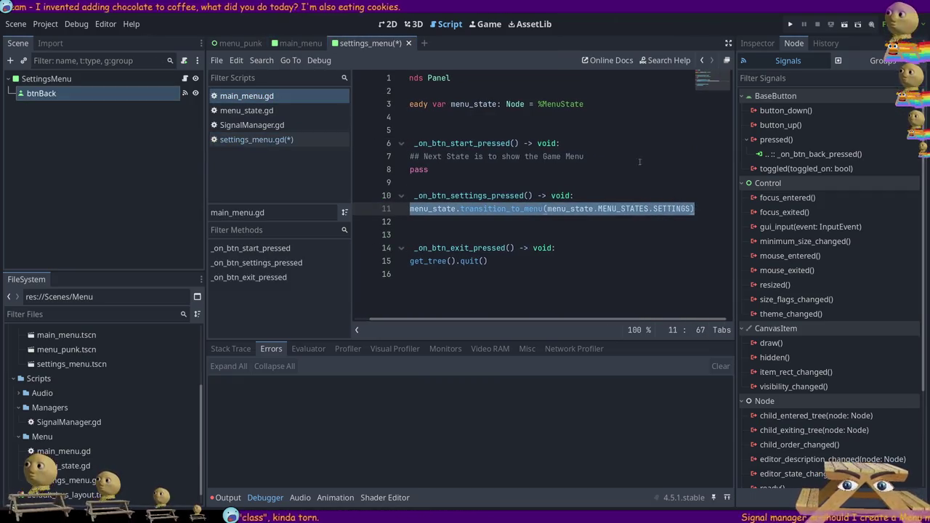
left_click(256, 140)
key("ctrl+v")
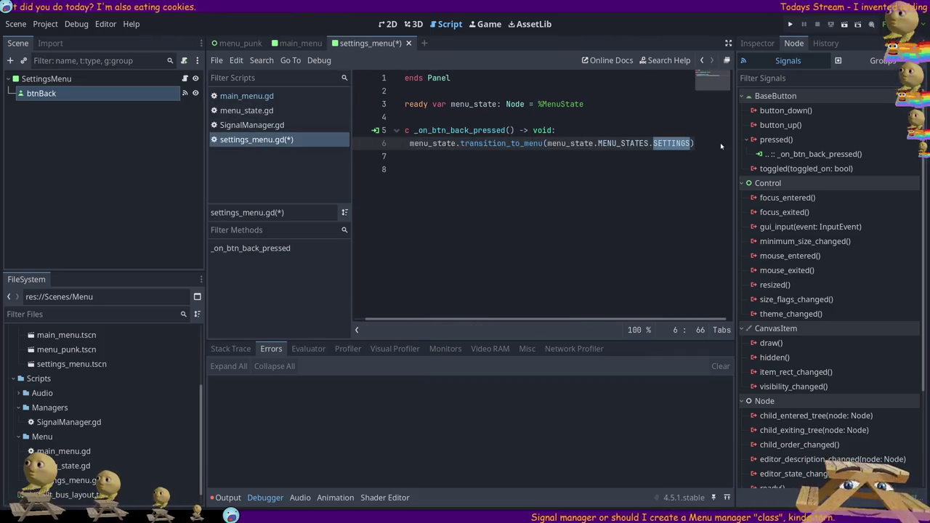
type("MAIN")
key("ctrl+s")
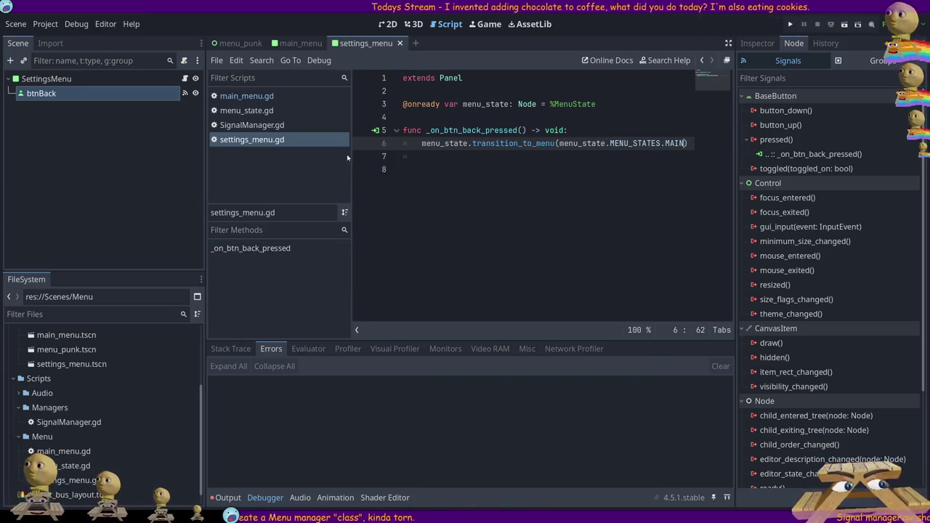
left_click_drag(351, 154, 334, 155)
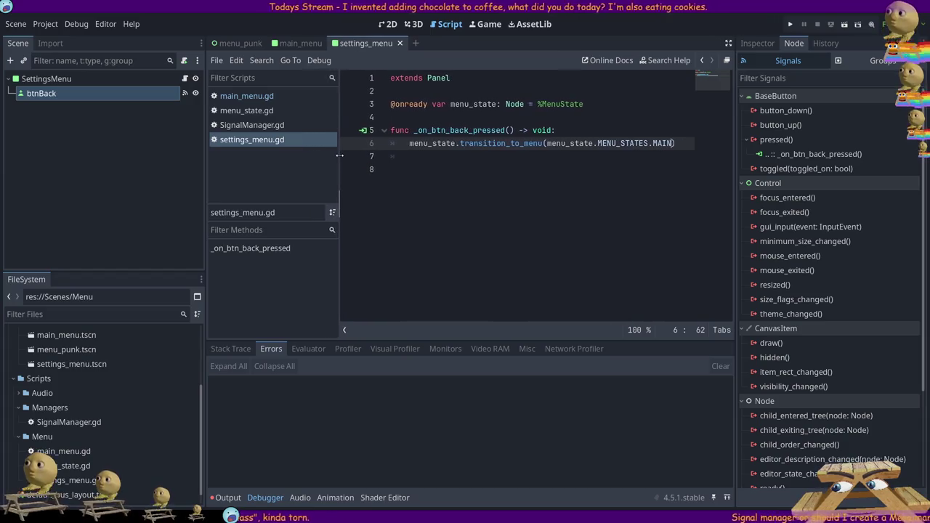
left_click(282, 44)
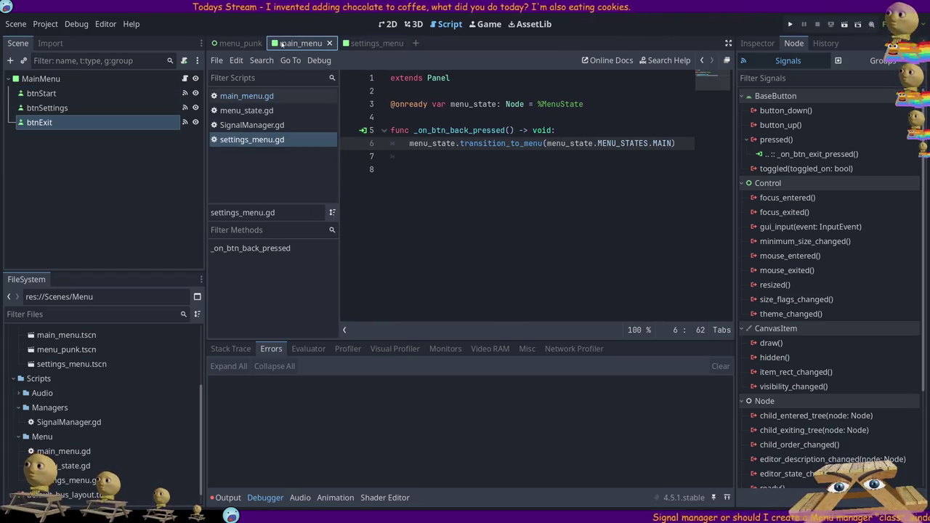
Open menu_state.gd in the menu_punk scene and locate the empty _ready function.
left_click(236, 43)
left_click(194, 136)
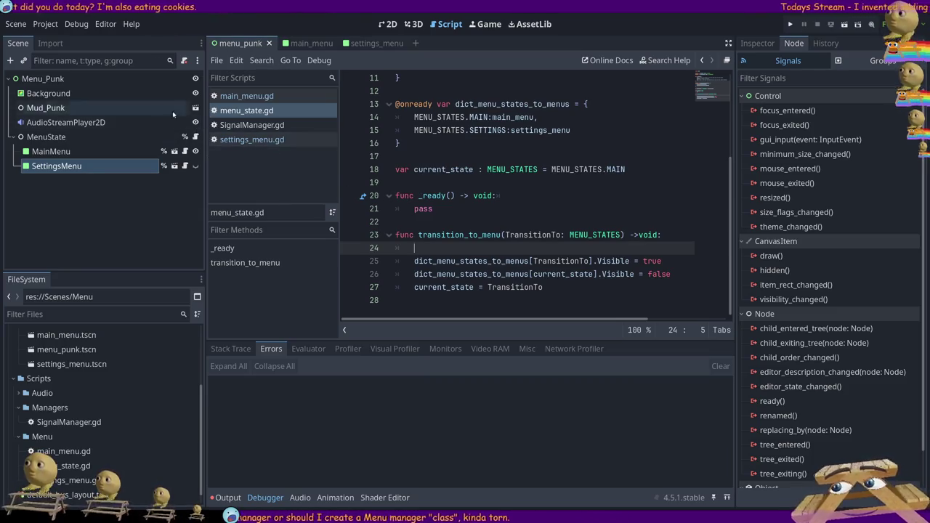
left_click(72, 78)
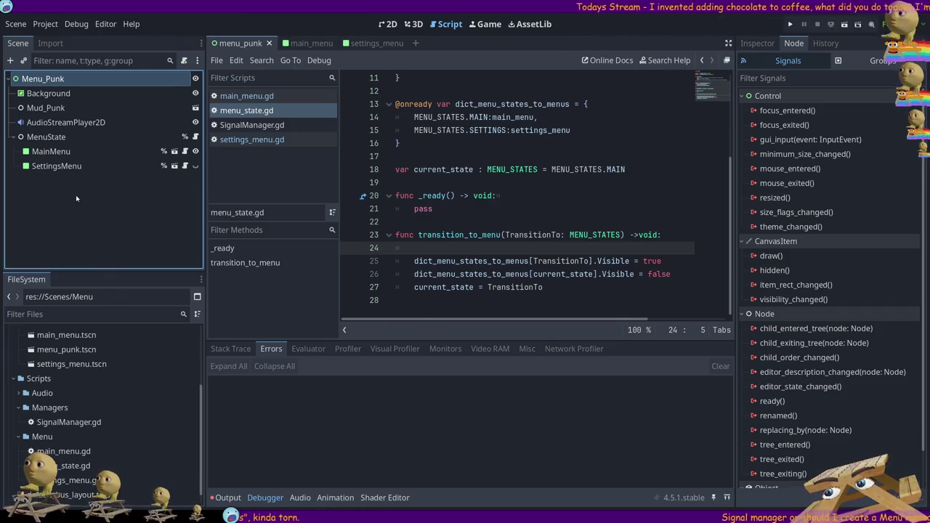
left_click(459, 169, "shift")
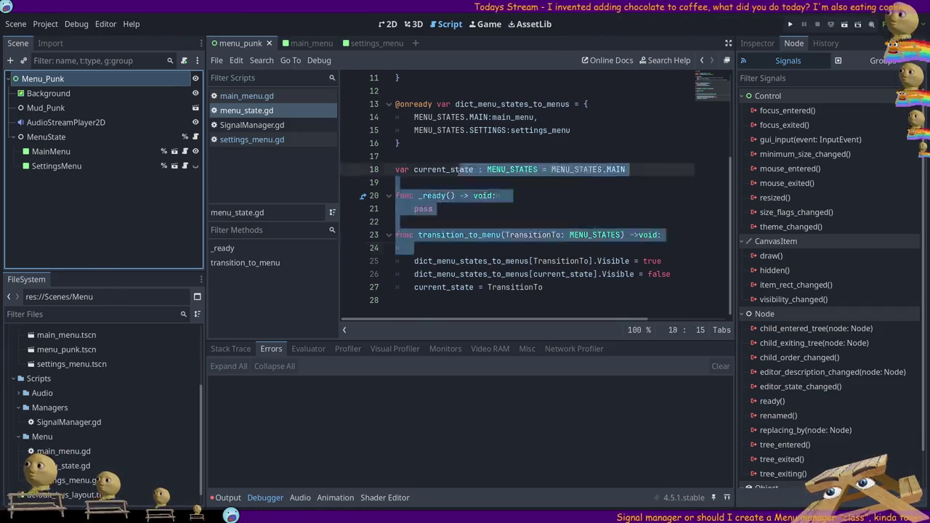
left_click(65, 151)
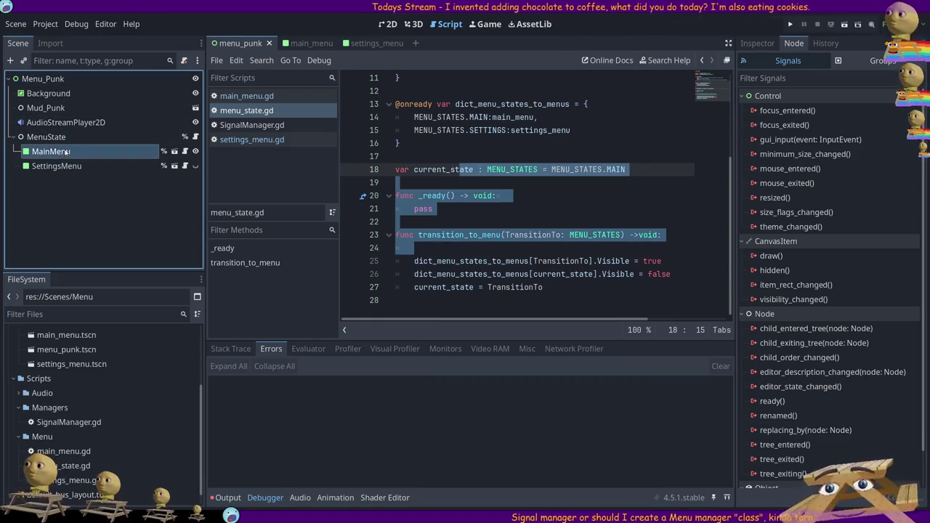
left_click(51, 137)
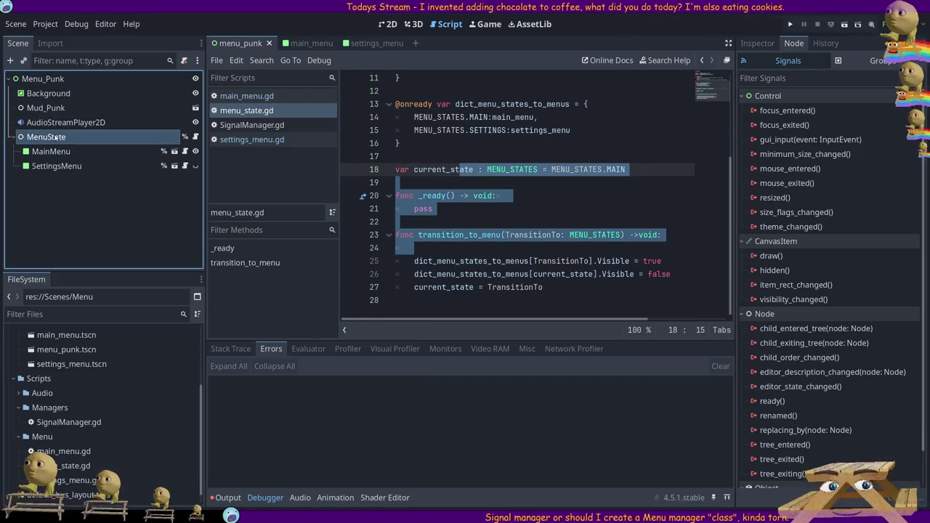
left_click(32, 79)
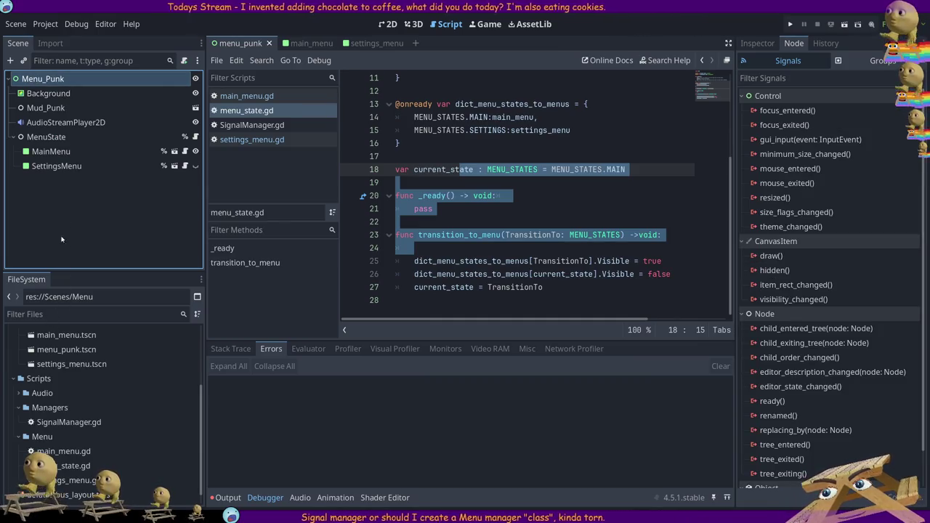
left_click(500, 154, "shift")
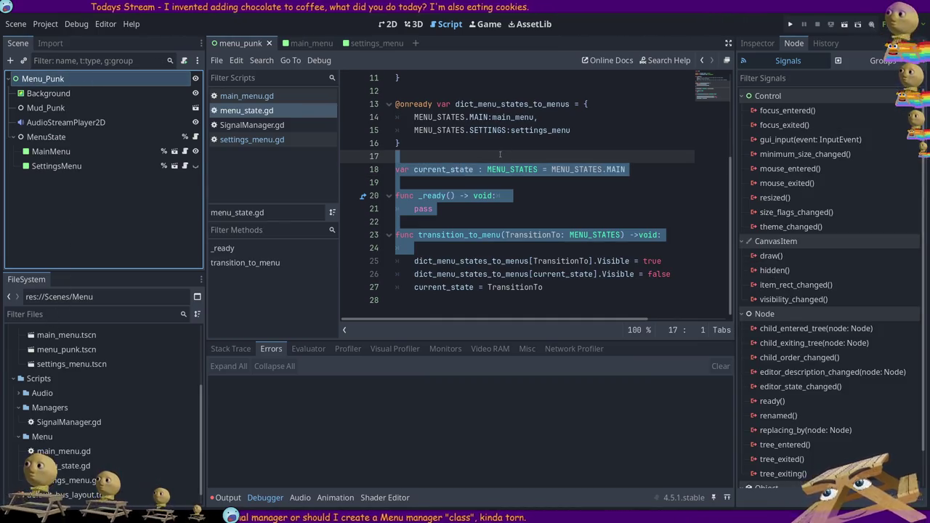
left_click(532, 207)
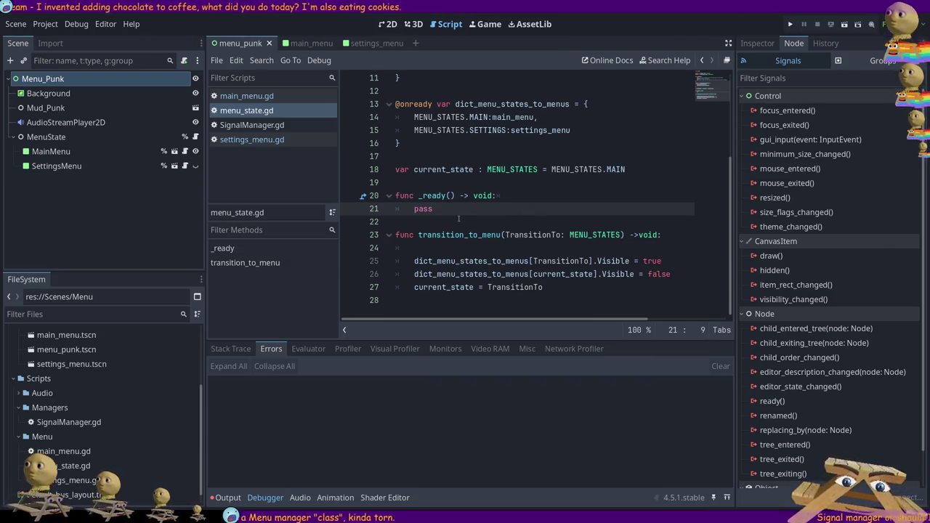
Delete the empty _ready function and the blank line under transition_to_menu's header, then save.
left_click_drag(459, 218, 328, 196)
key("Delete")
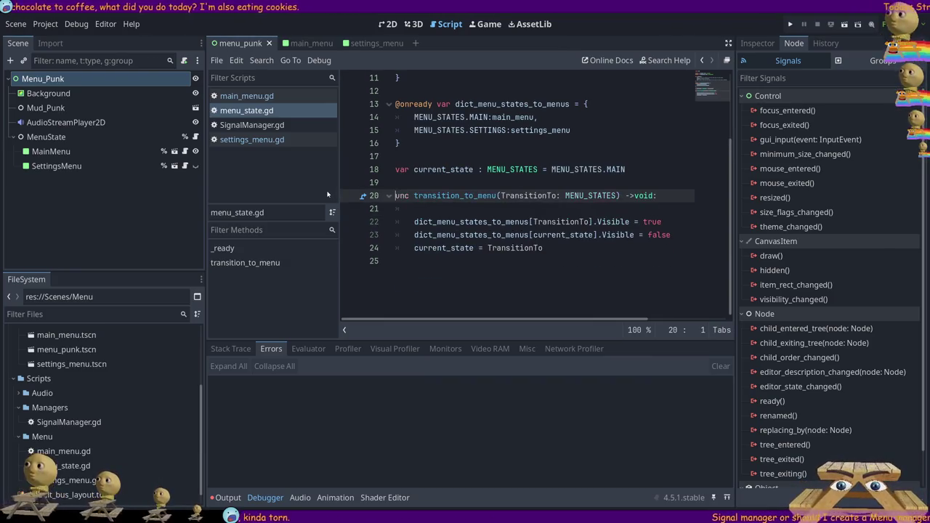
key("ctrl+z")
key("Delete")
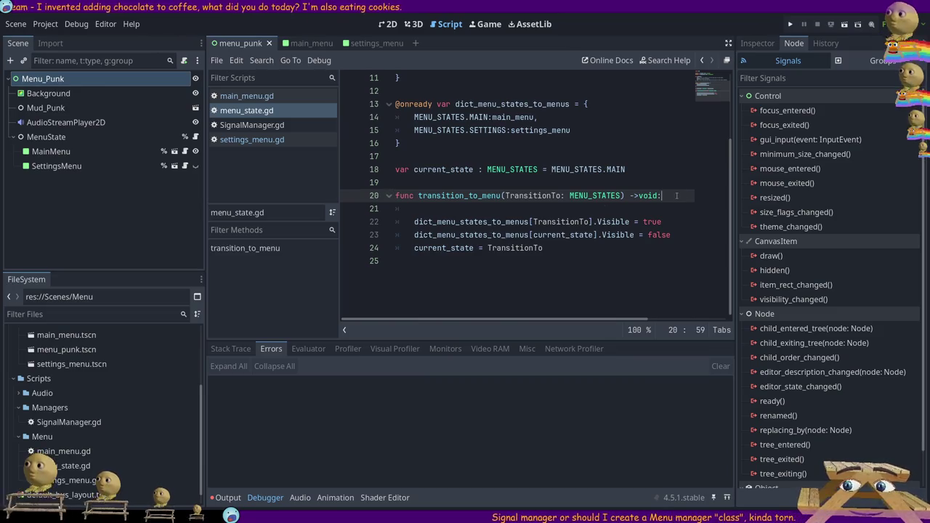
left_click(676, 196)
key("Delete")
key("ctrl+s")
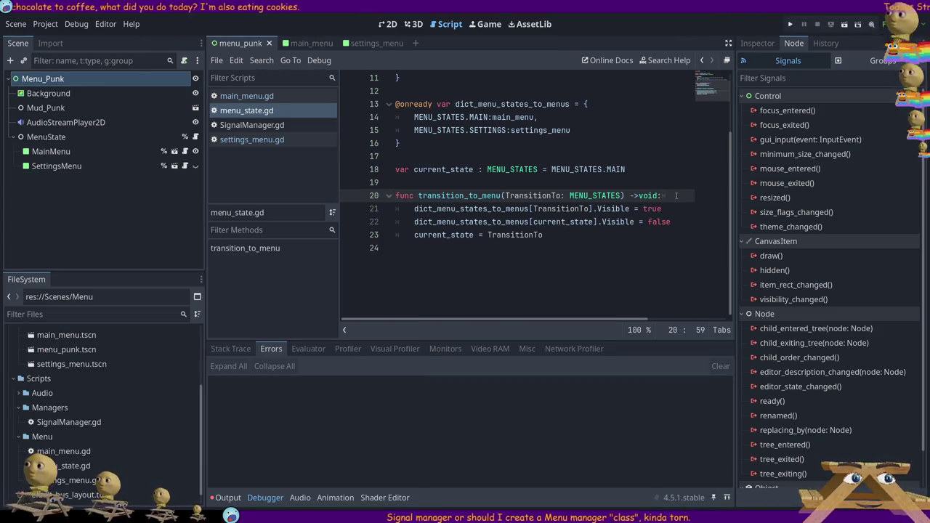
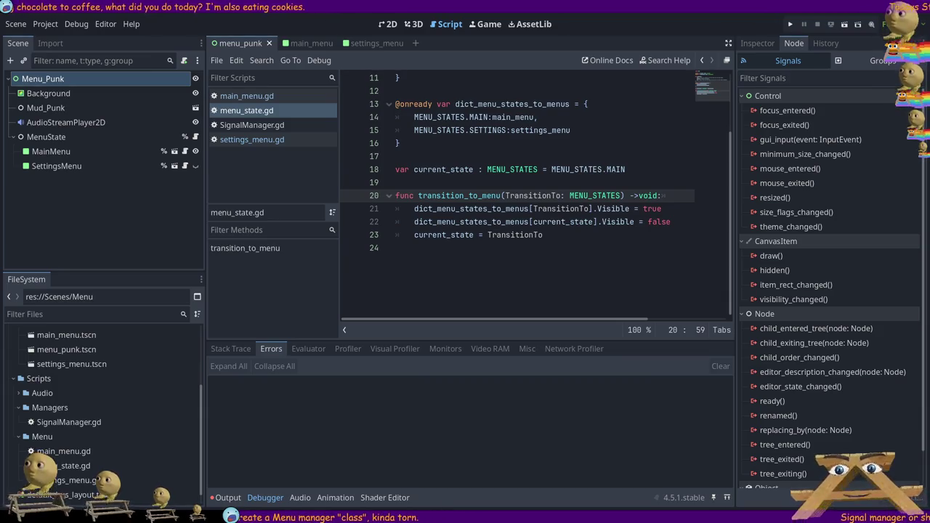
Remove the blank first line of menu_state.gd so it begins with extends Node, and save.
key("Down")
key("Down")
key("Down")
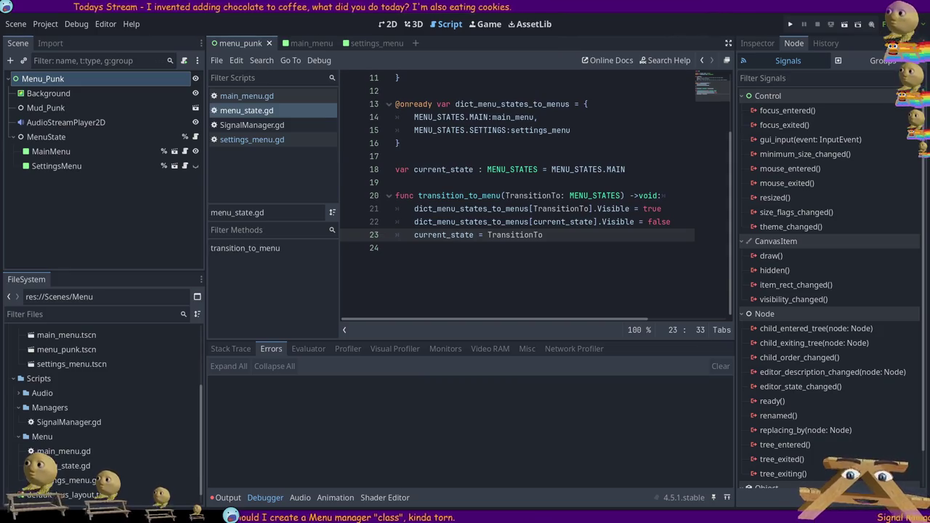
left_click(424, 78)
scroll(423, 100, "up", 3)
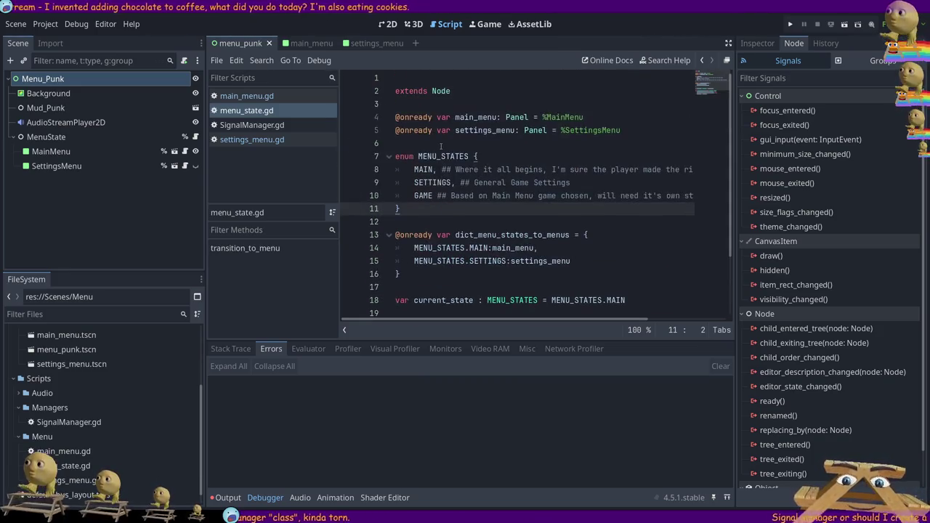
left_click(421, 77)
key("Delete")
key("ctrl+s")
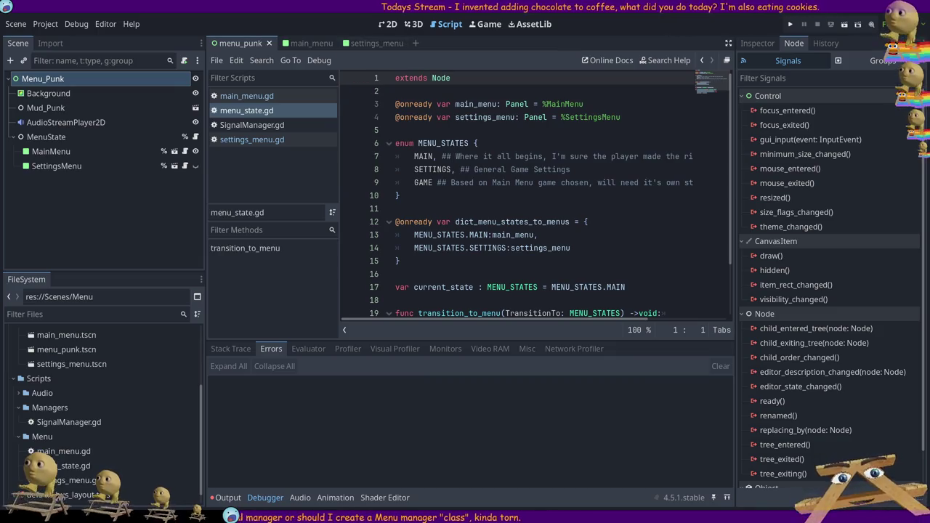
left_click(576, 139)
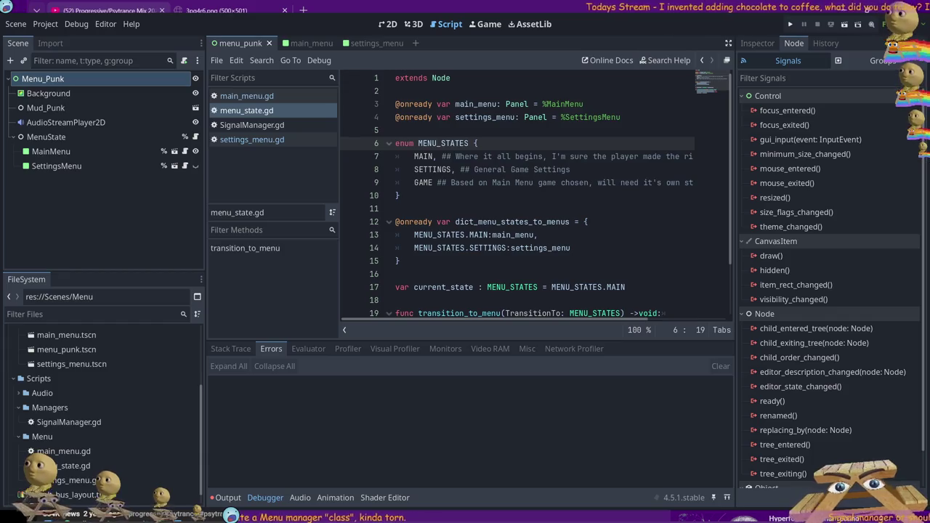
left_click(89, 85)
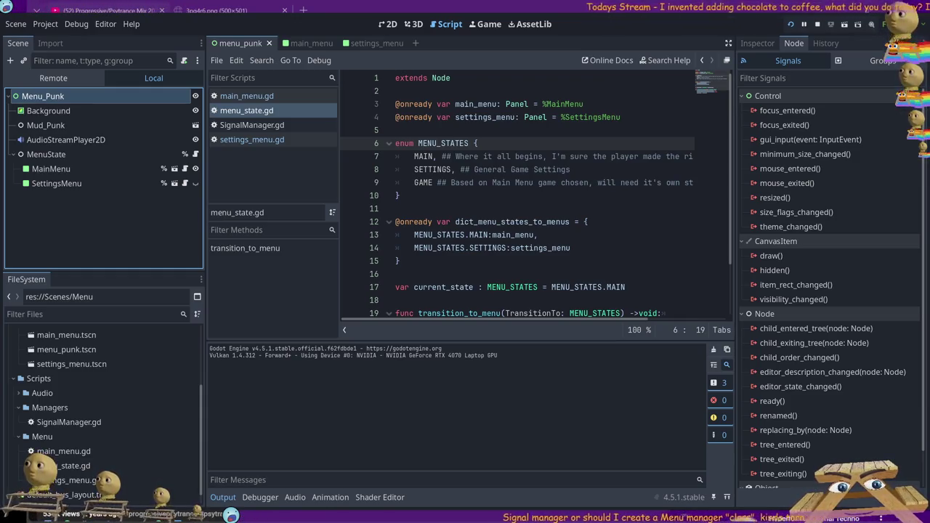
Restart the game until it halts on the invalid 'Visible' assignment, then stop debugging.
key("F8")
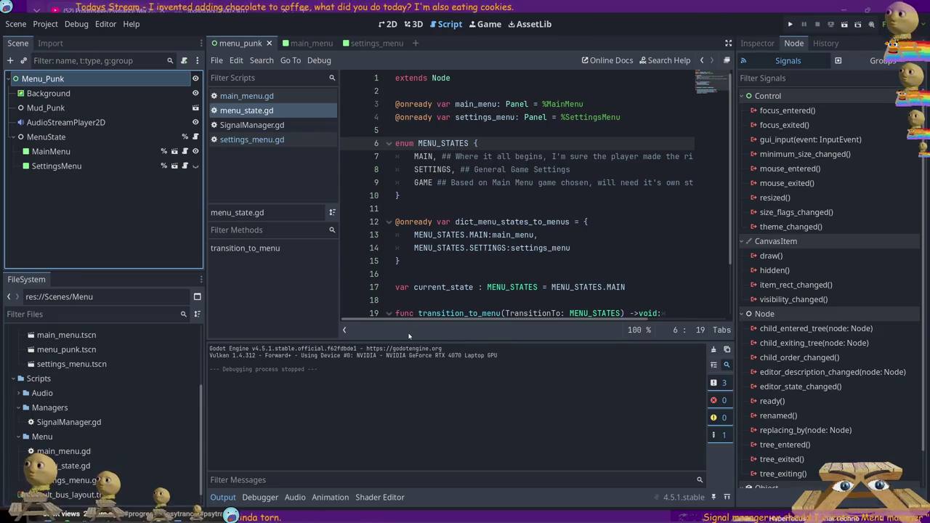
left_click(429, 169)
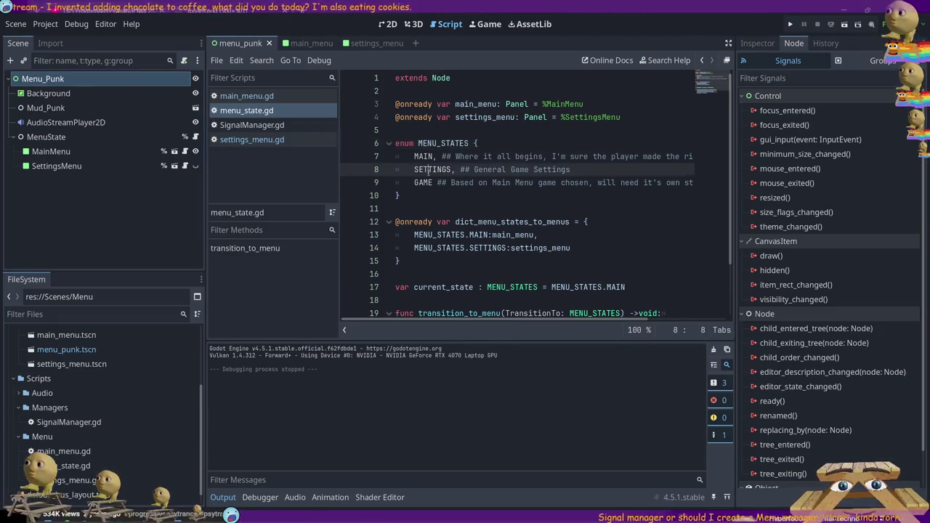
left_click(792, 24)
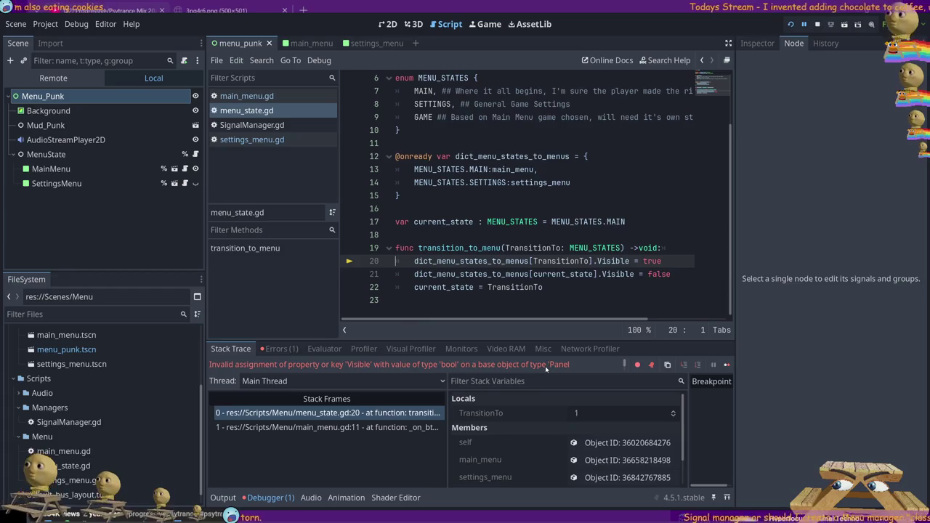
left_click(819, 25)
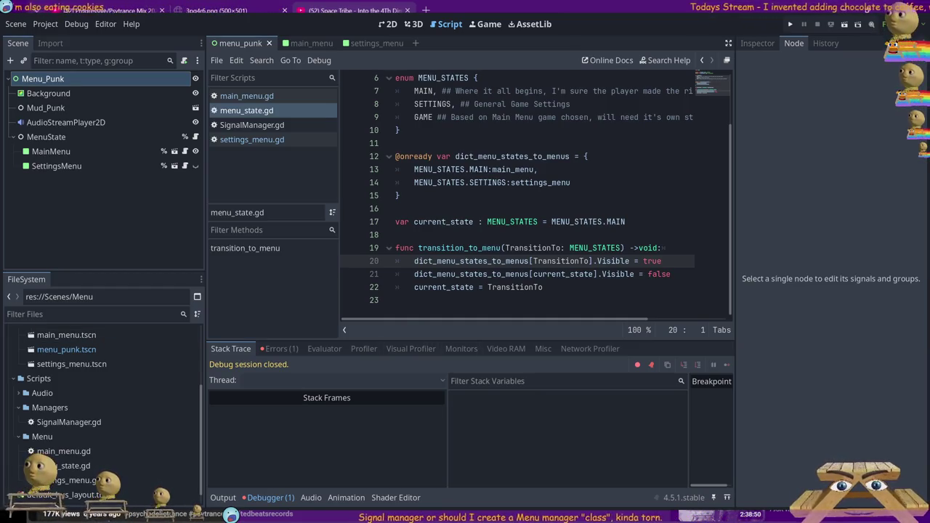
Locate the 'Visible' error and retype Visible as lowercase visible on lines 20–21.
left_click(281, 348)
left_click(451, 387)
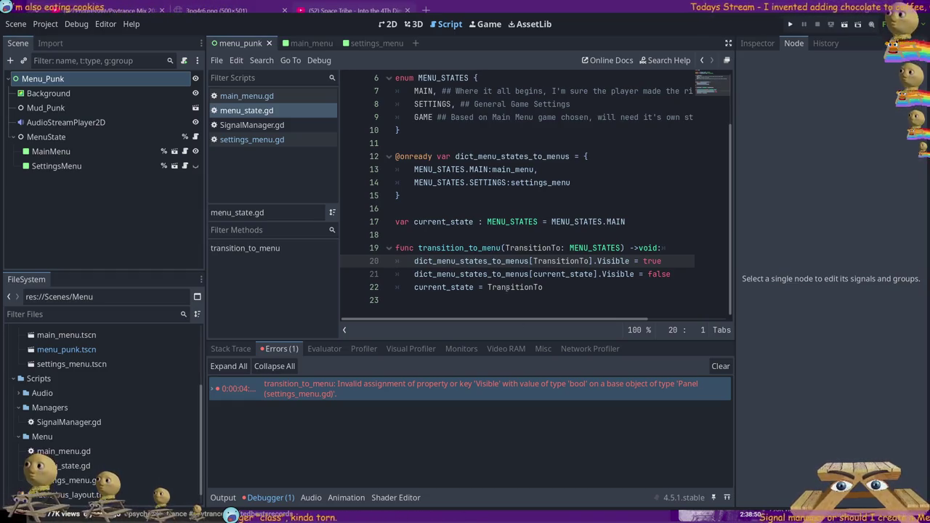
double_click(615, 260)
type("visible")
left_click(622, 274)
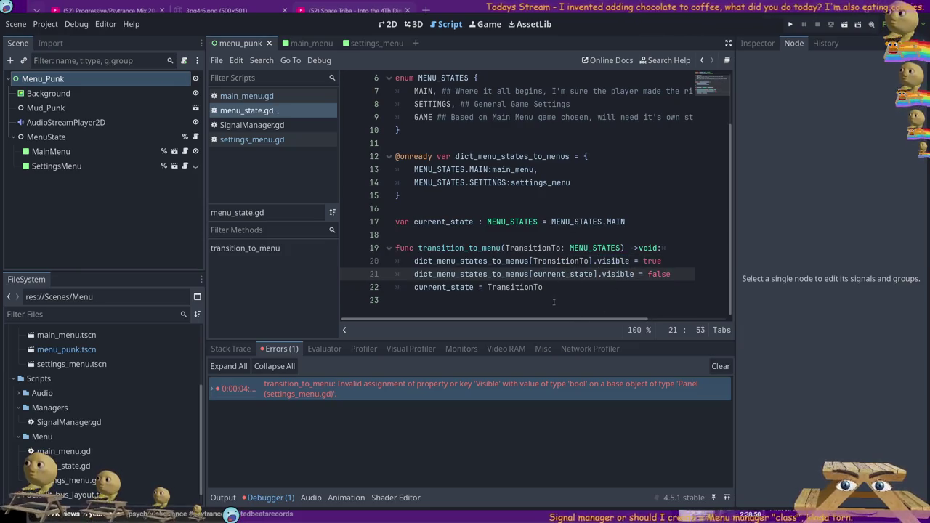
Run the project again to test the visible fix.
scroll(549, 290, "up", 2)
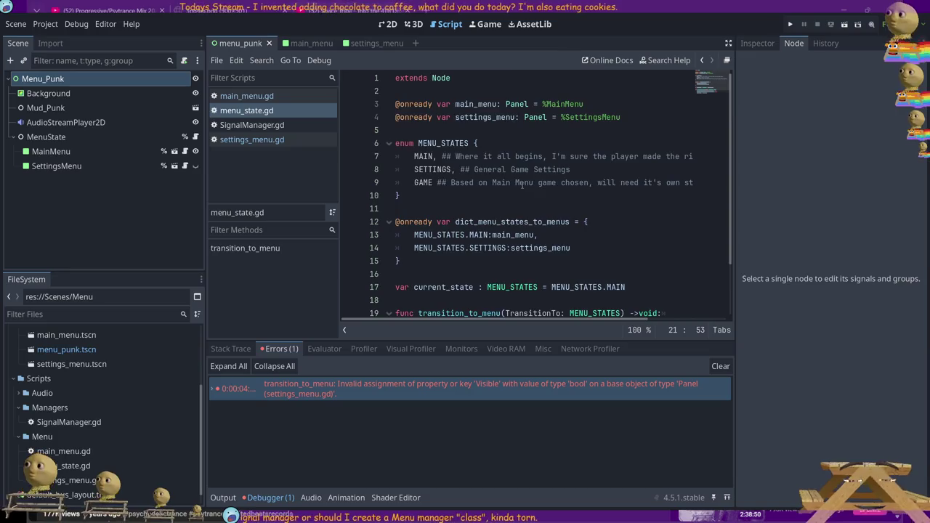
scroll(516, 178, "down", 2)
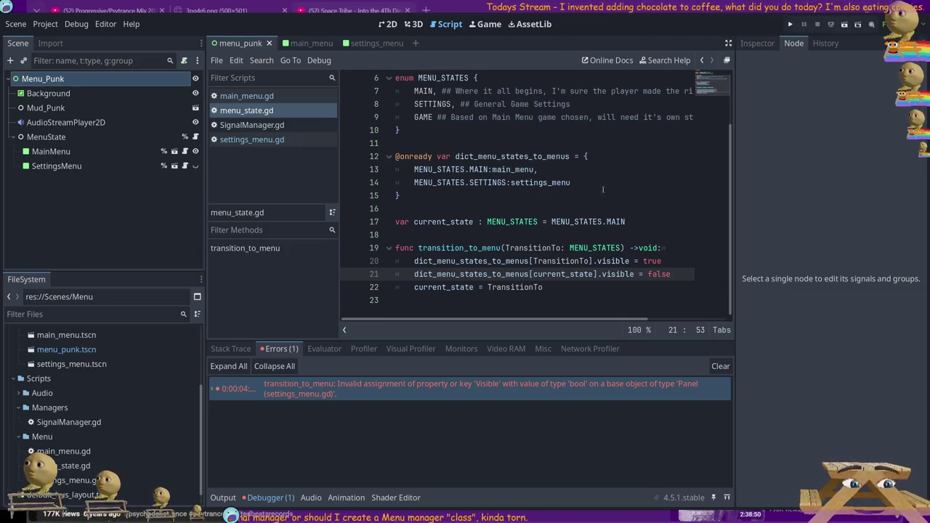
left_click(562, 211)
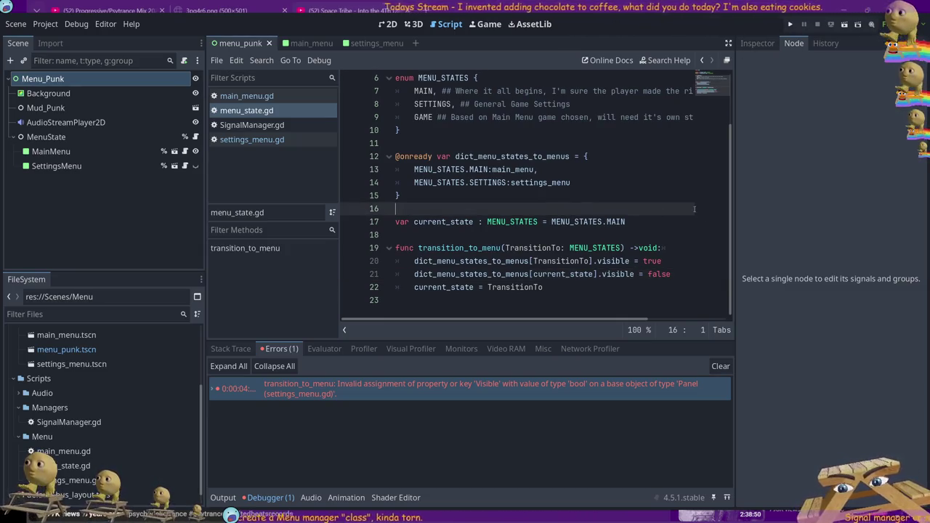
key("Down")
key("Down")
key("Down")
key("Down")
key("Down")
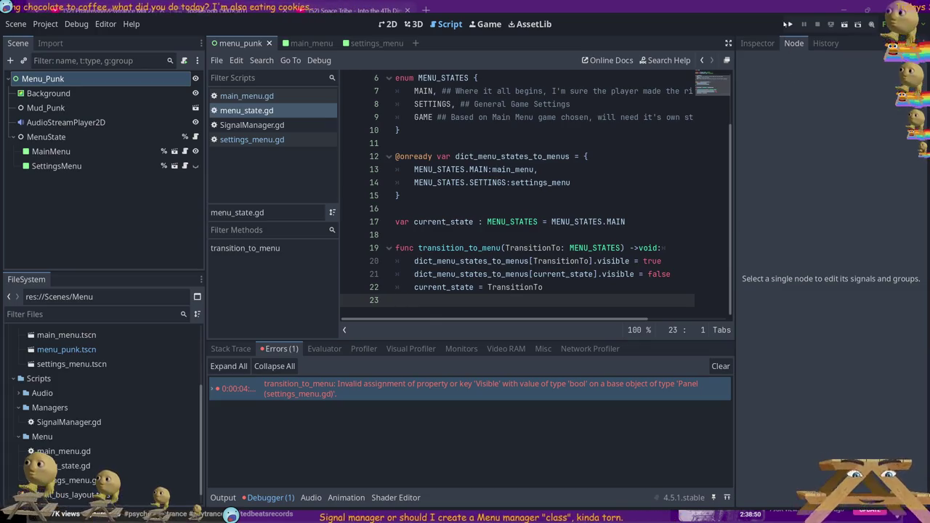
left_click(789, 24)
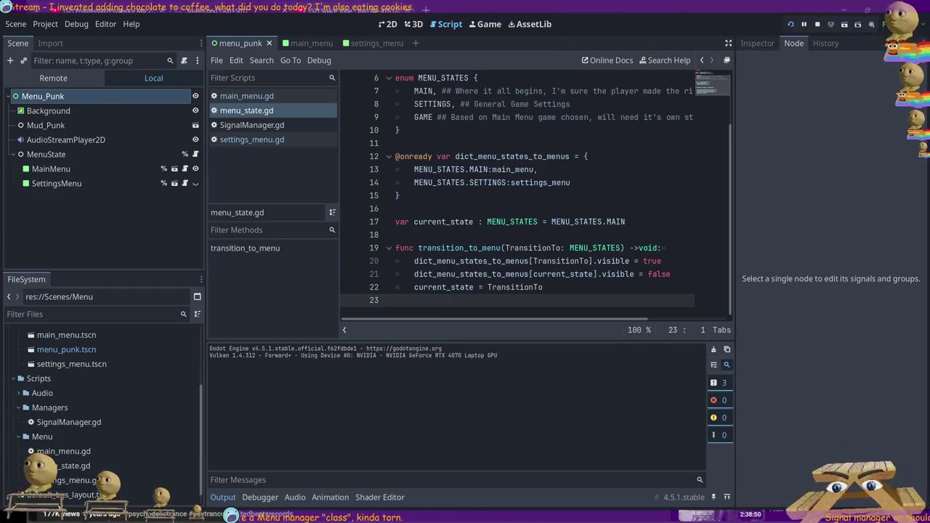
Stop the run and check the MainMenu, settings_menu and menu_punk scenes.
key("F8")
left_click(47, 151)
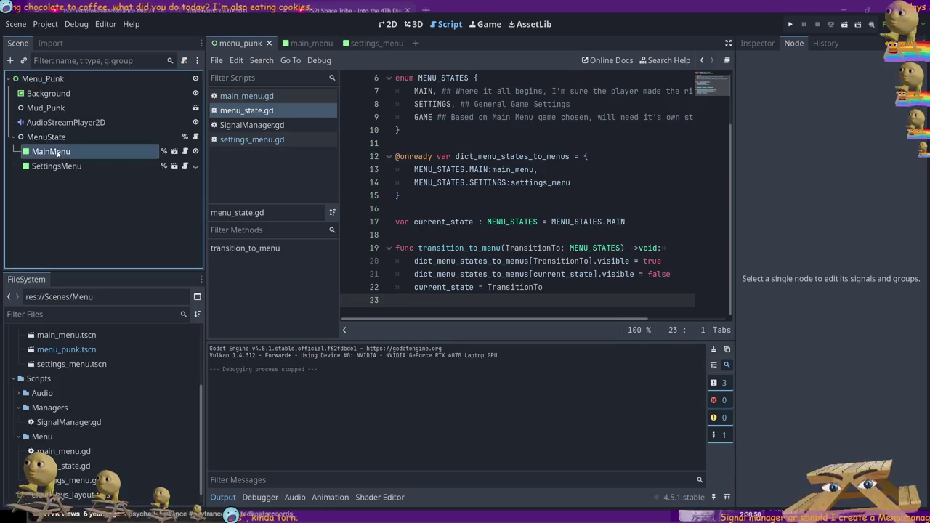
left_click(52, 138)
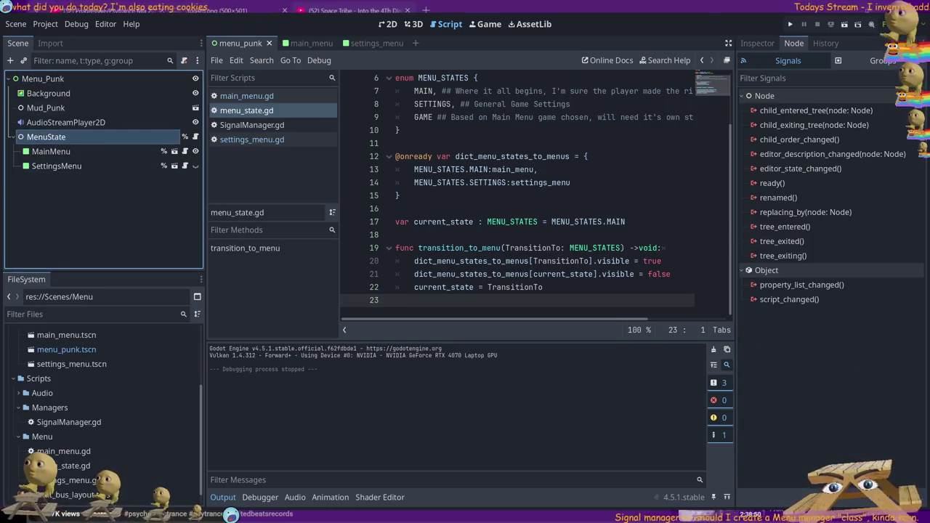
left_click(304, 44)
left_click(366, 43)
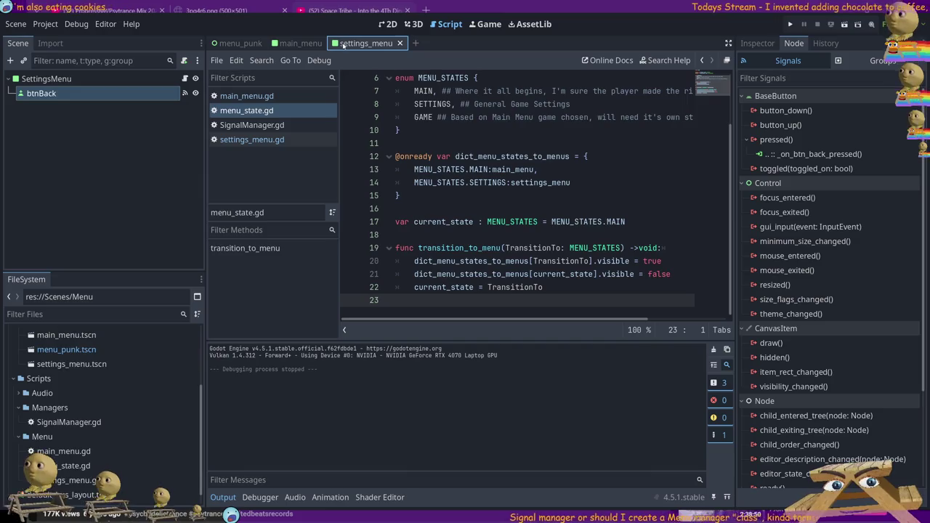
left_click(312, 43)
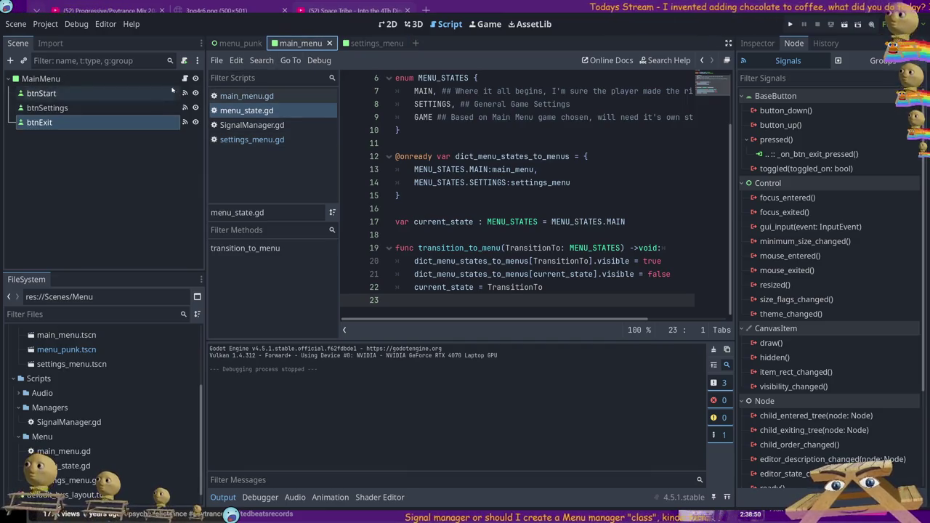
left_click(234, 45)
Review main_menu.gd's menu_state variable on line 3, then return to menu_state.gd.
left_click(186, 151)
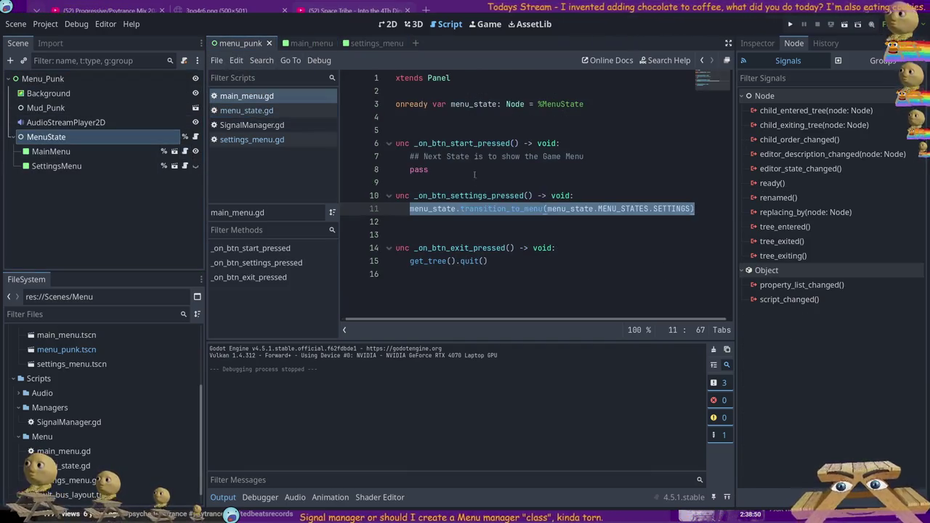
left_click_drag(607, 106, 395, 104)
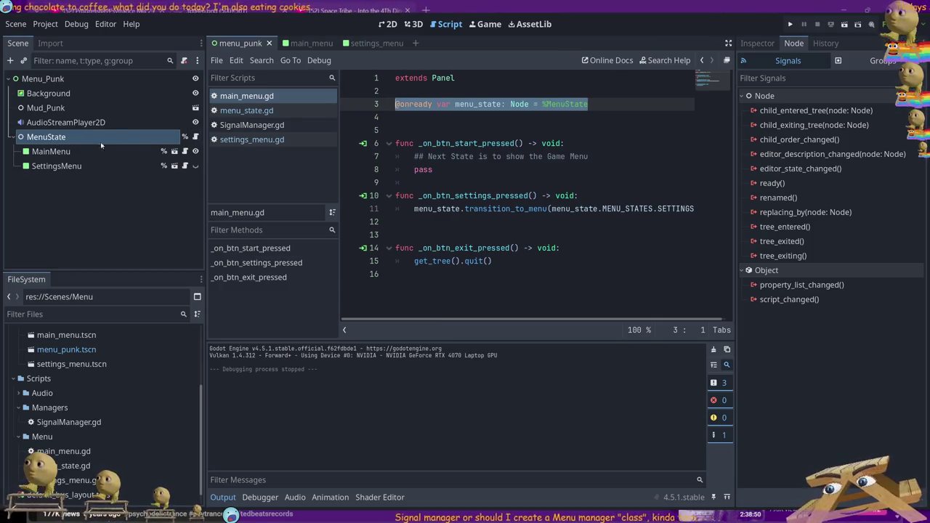
left_click(246, 110)
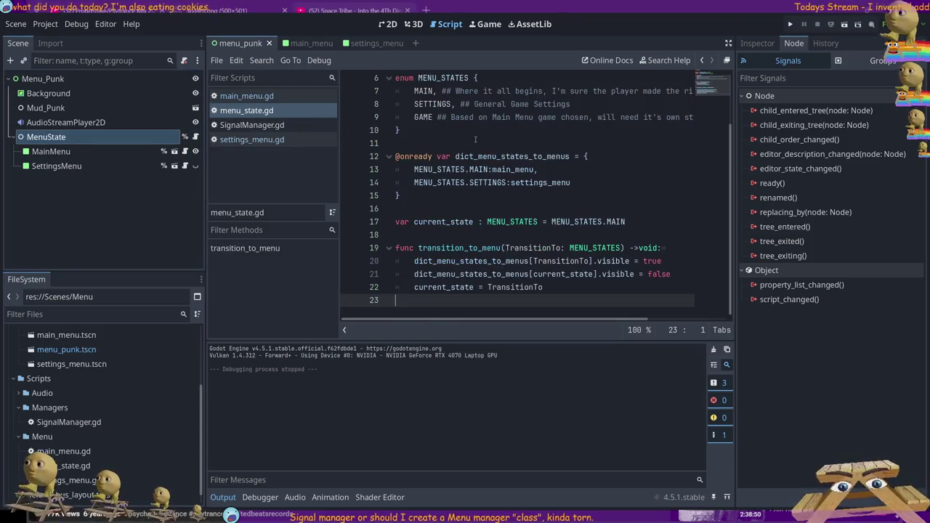
left_click(500, 208)
scroll(457, 95, "up", 2)
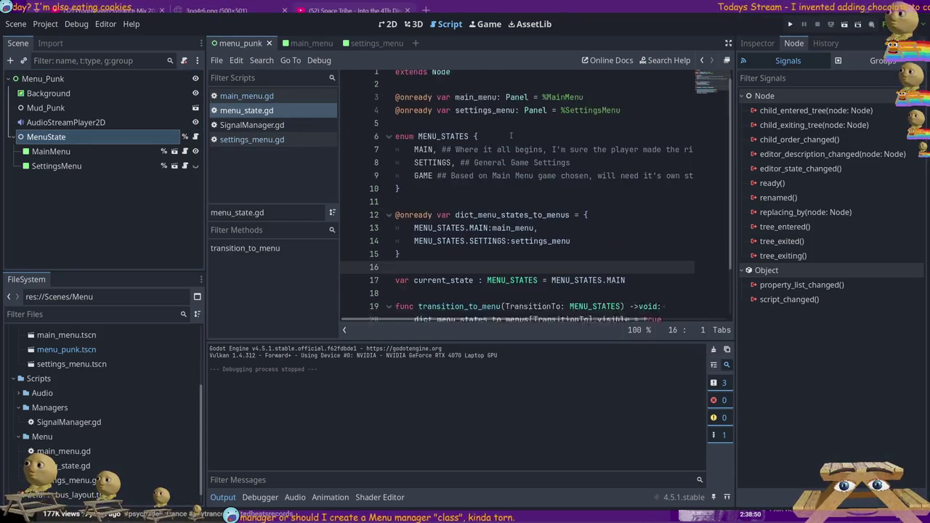
Add a class MenuState declaration below extends Node in menu_state.gd and save.
left_click(464, 82)
key("Home")
key("Return")
key("Up")
type("s Menu")
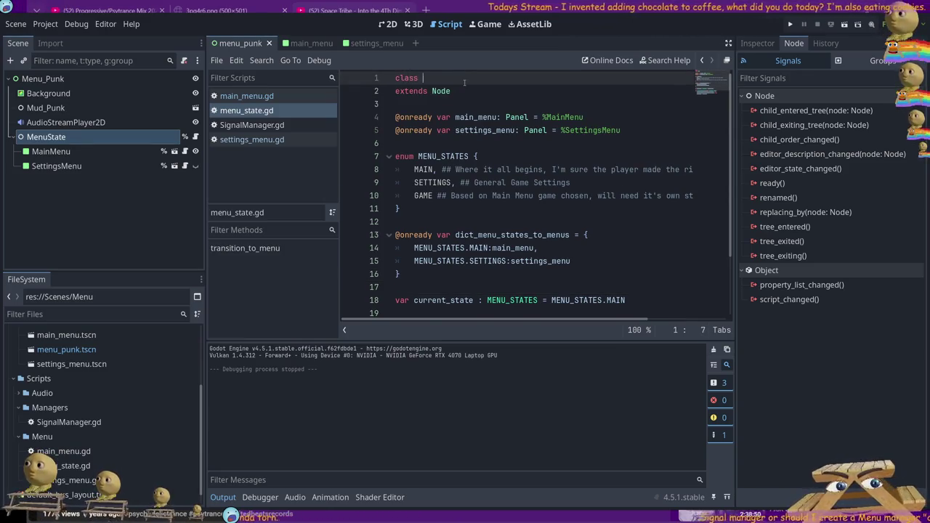
type("State")
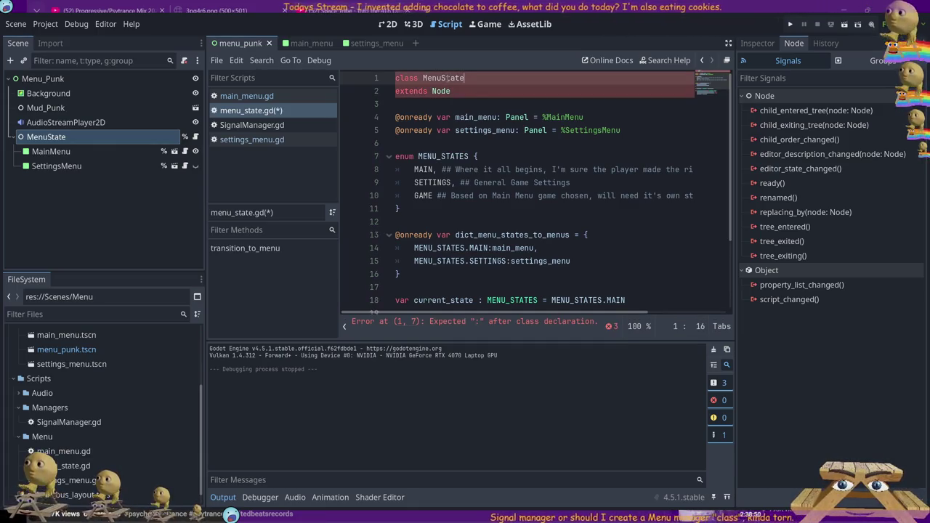
key("shift+Home")
key("ctrl+c")
key("BackSpace")
key("Delete")
key("Down")
key("ctrl+v")
key("ctrl+s")
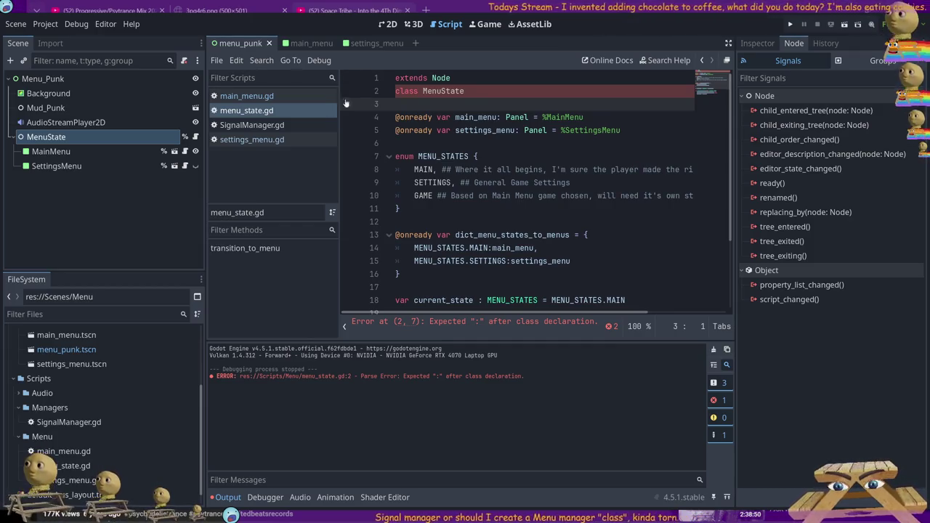
Select the faulty class keyword on line 2, then switch to main_menu.gd.
double_click(393, 91)
type("_name")
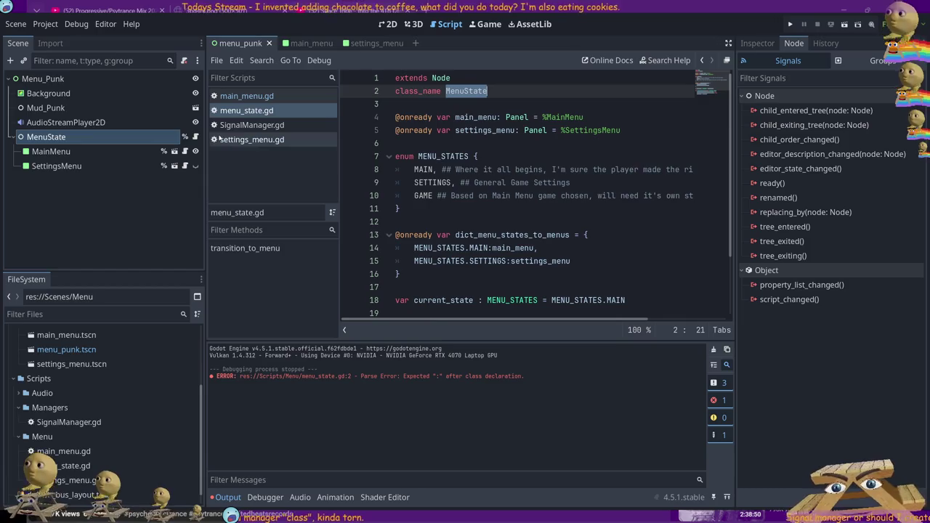
left_click(247, 96)
left_click(464, 104)
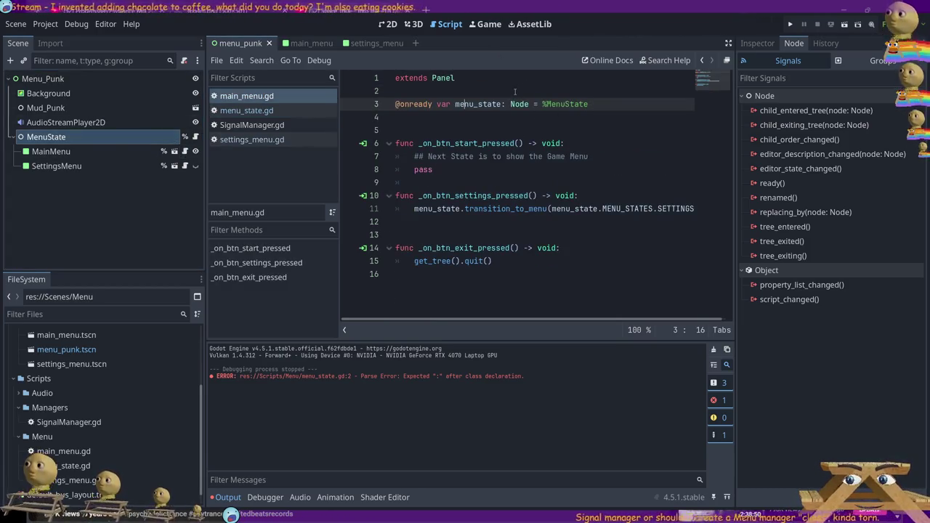
Insert an extra blank line below extends Panel in main_menu.gd.
left_click(514, 92)
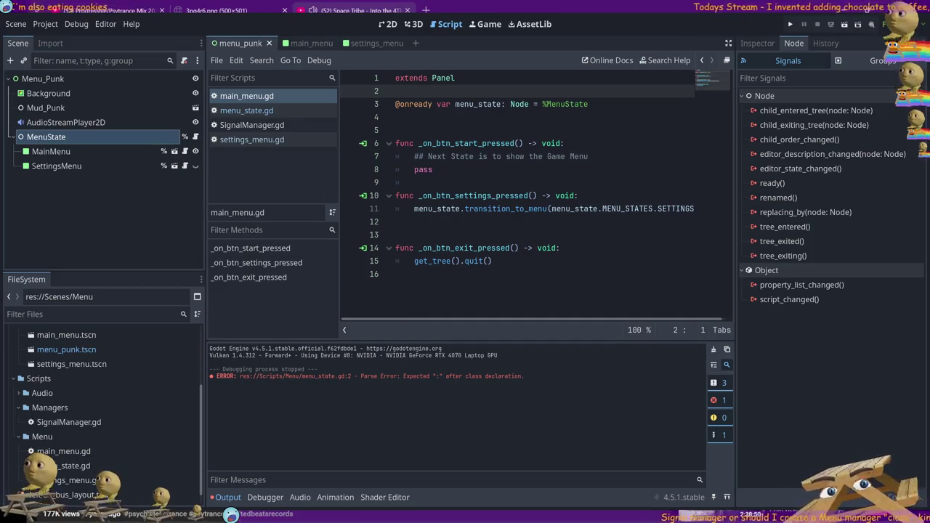
left_click(419, 136)
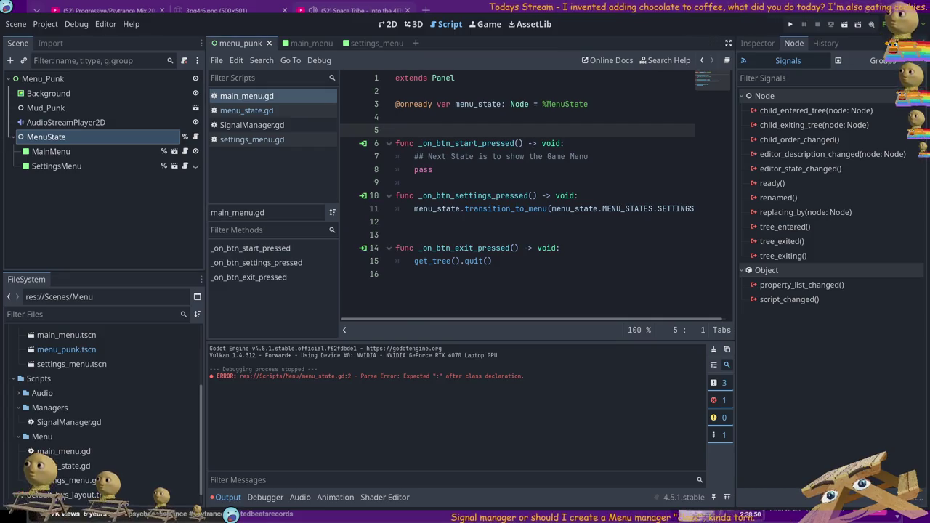
left_click(425, 95)
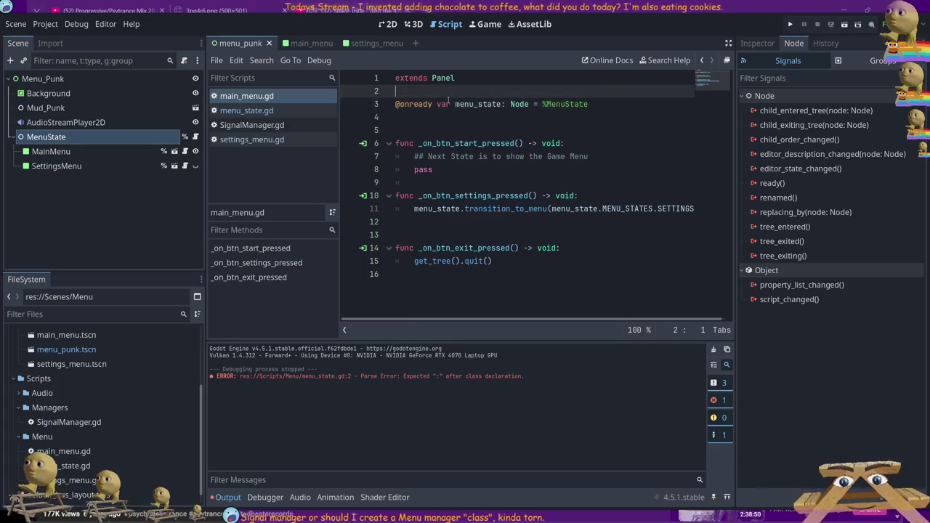
key("Return")
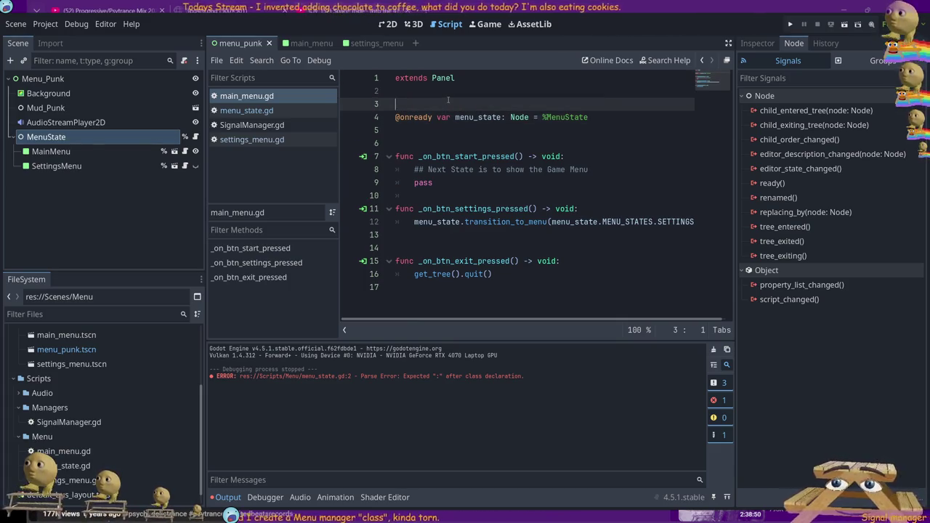
key("Up")
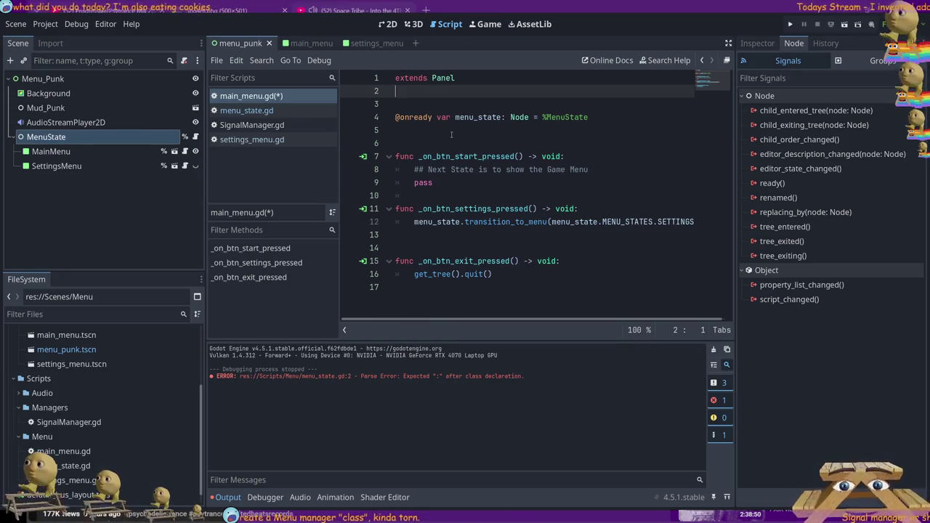
key("Up")
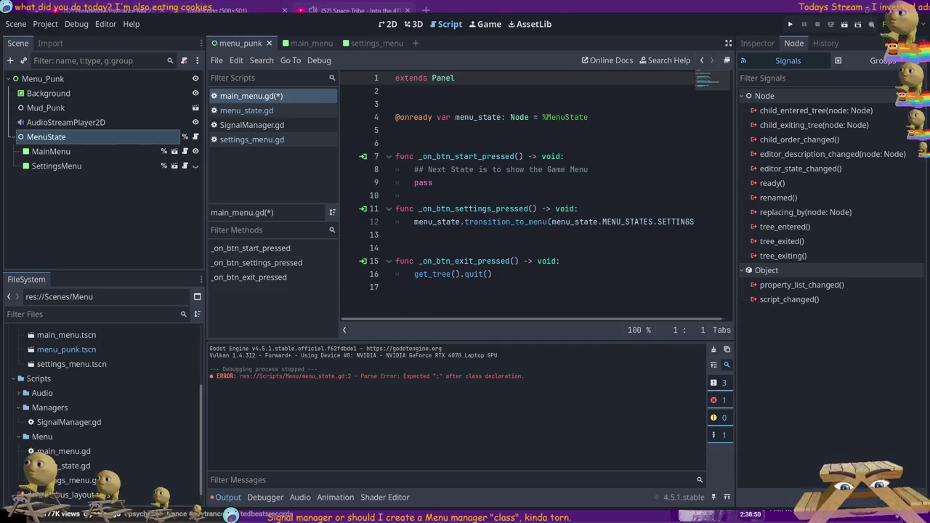
left_click(545, 244)
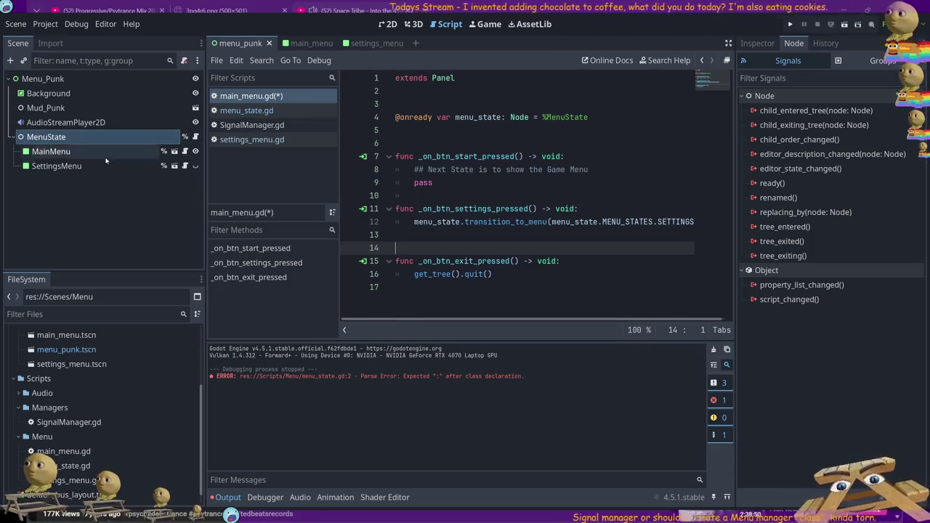
left_click(195, 137)
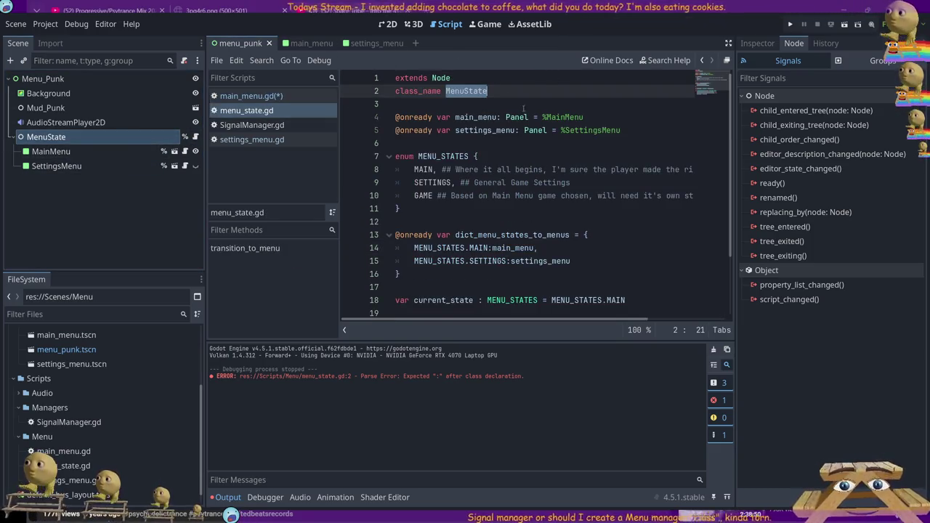
Change menu_state.gd's base type from Node to Panel, then view settings_menu.gd.
double_click(441, 77)
type("Pane")
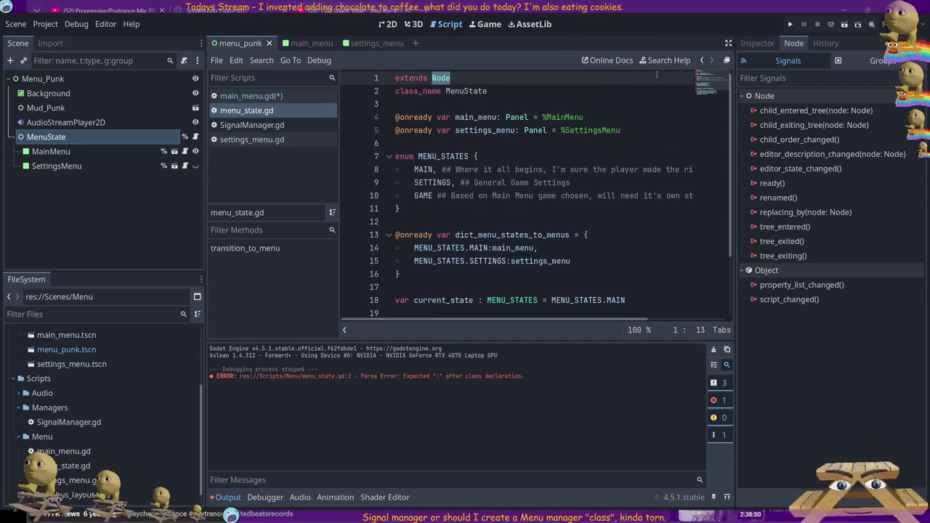
type("l")
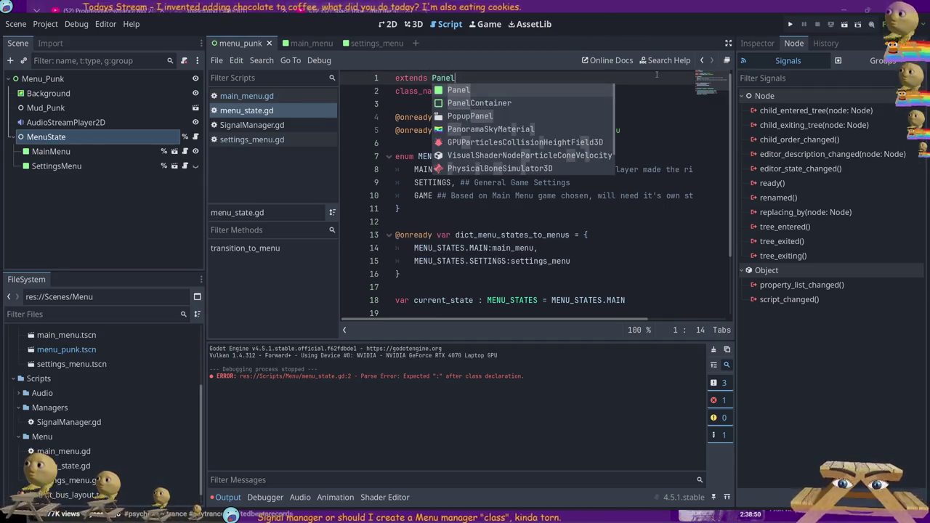
left_click(513, 236)
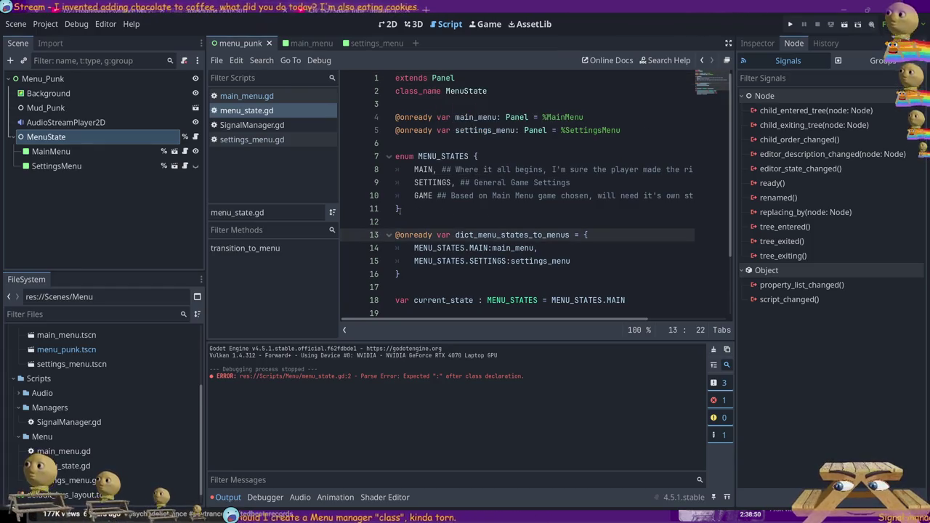
key("Up")
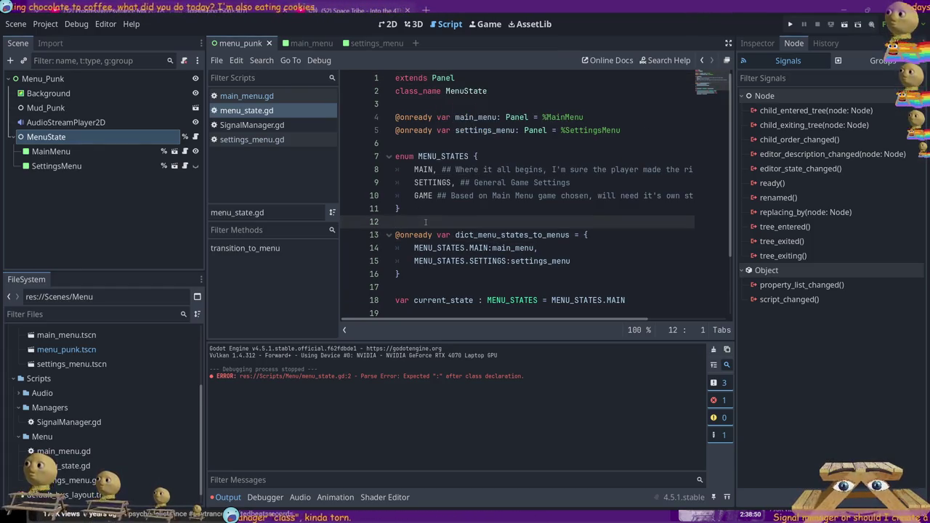
left_click(259, 128)
left_click(251, 144)
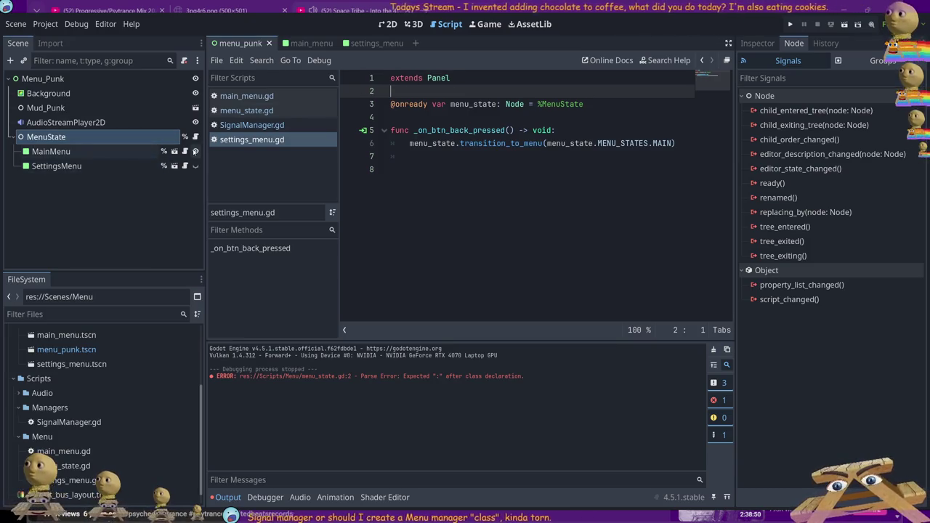
Move the class_name MenuState line above extends Panel in menu_state.gd.
left_click(247, 111)
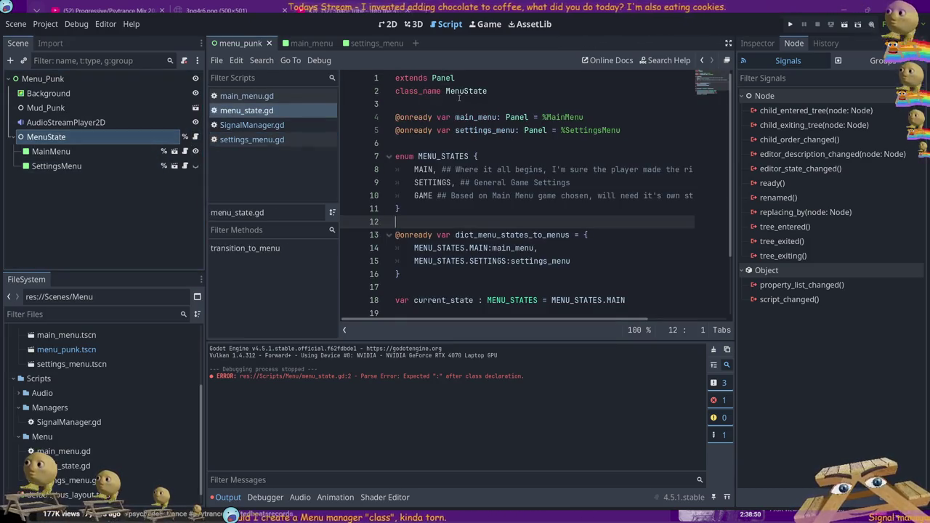
double_click(466, 91)
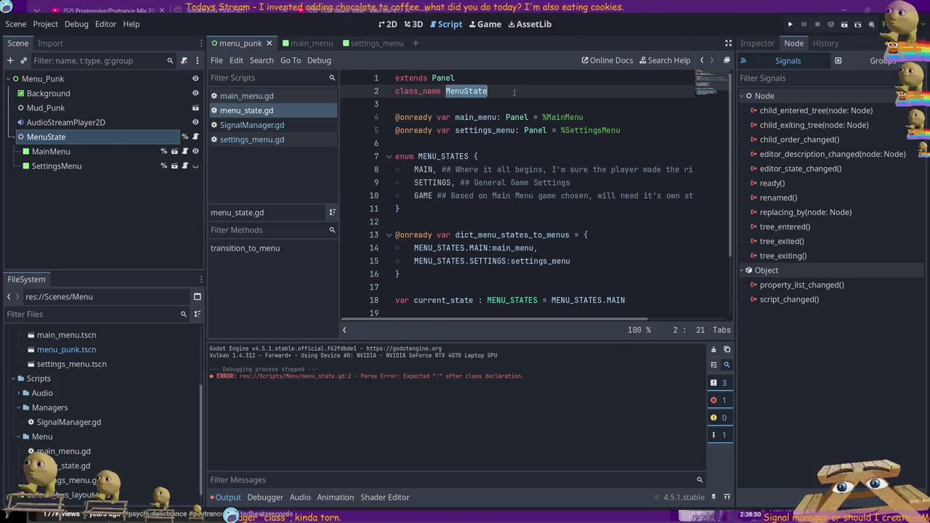
triple_click(459, 91)
key("ctrl+x")
key("Up")
key("ctrl+v")
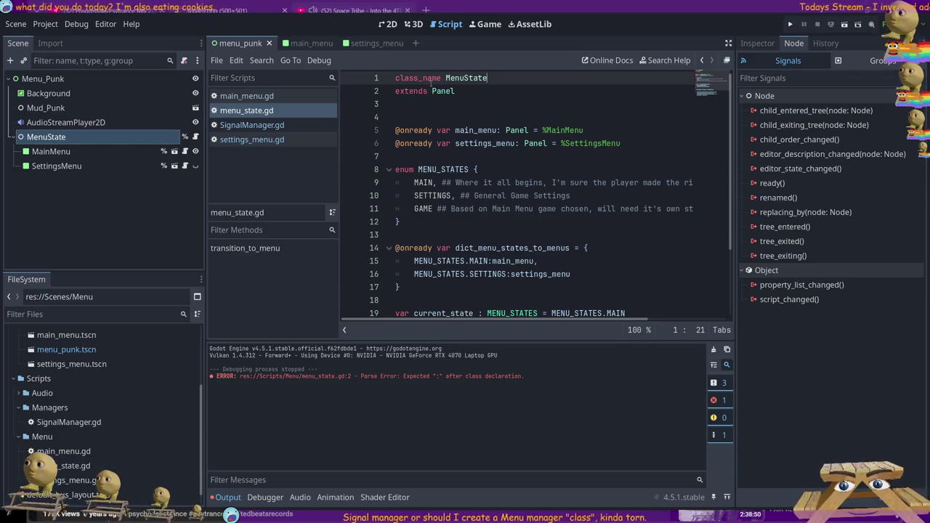
Copy the class_name keyword and go to the top of settings_menu.gd.
double_click(422, 78)
key("BackSpace")
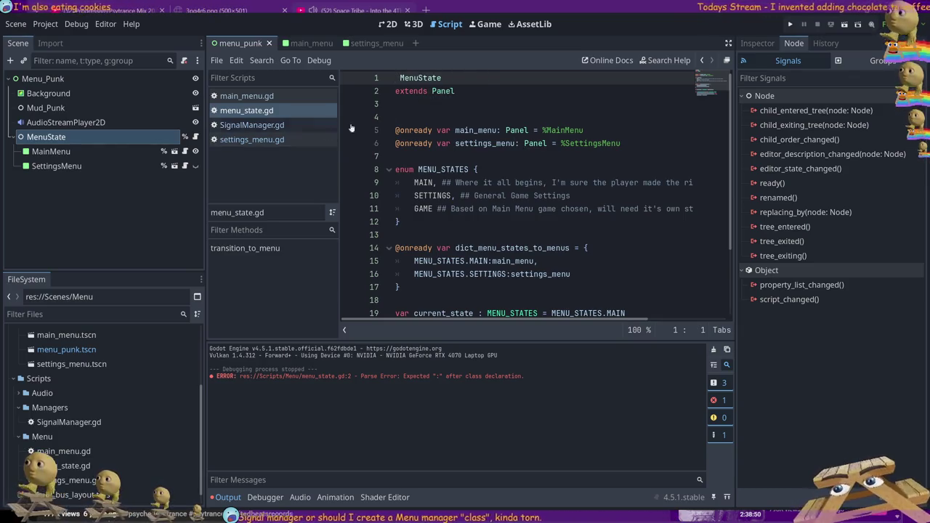
key("ctrl+z")
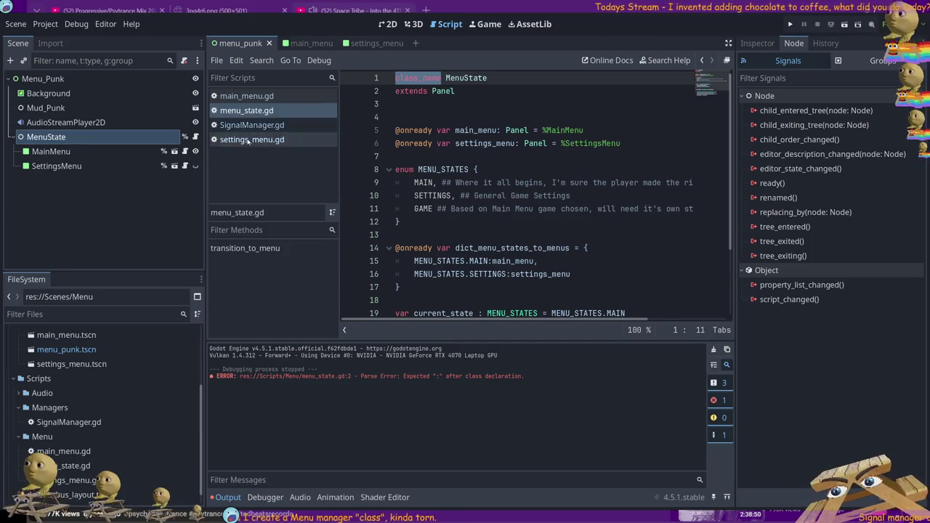
left_click(232, 139)
key("Up")
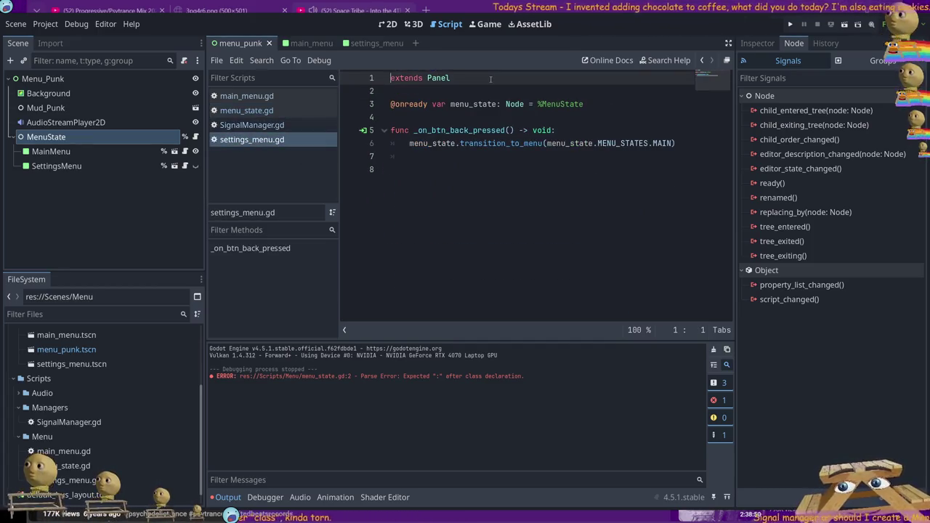
Make settings_menu.gd extend MenuState instead of Panel.
key("Return")
key("Up")
key("ctrl+v")
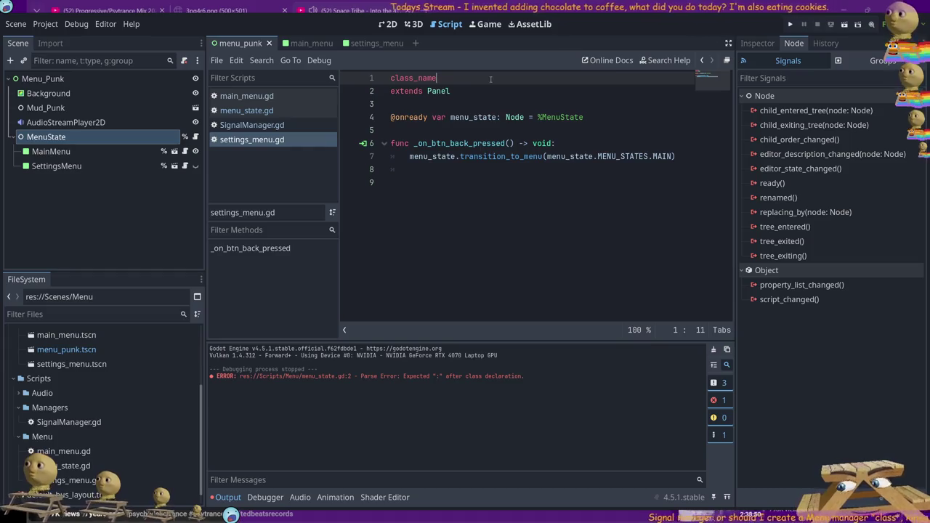
key("shift+Home")
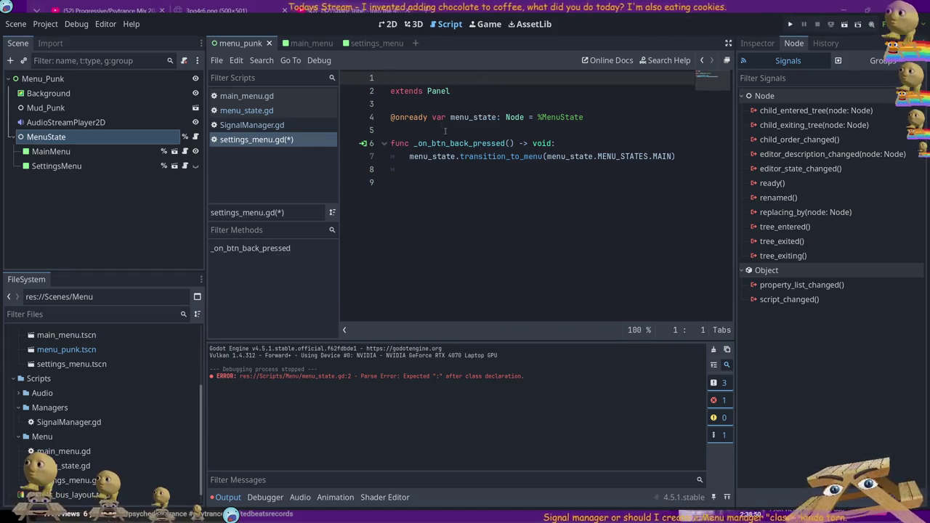
double_click(440, 91)
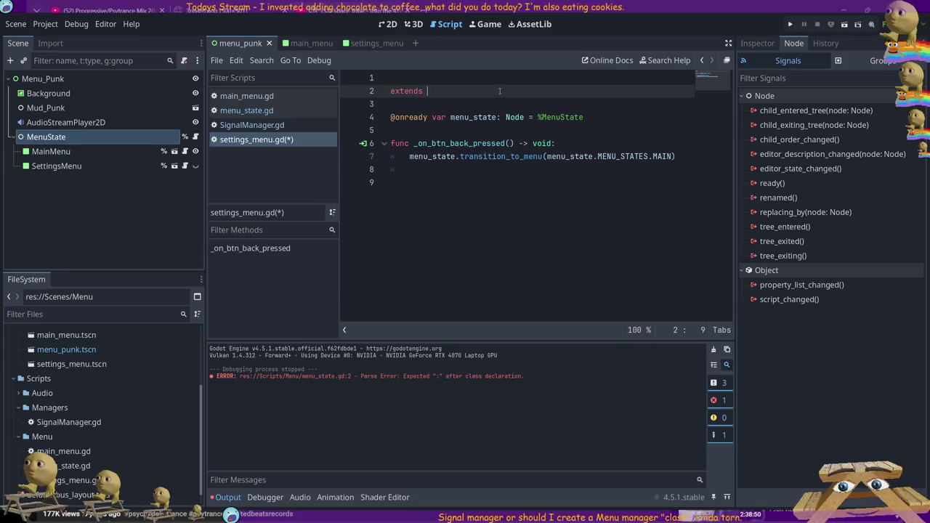
type("Me")
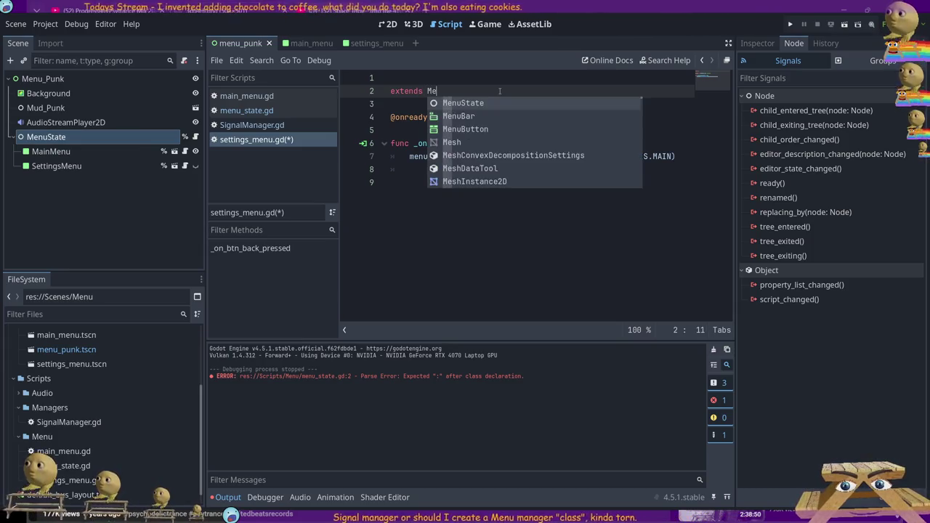
key("Return")
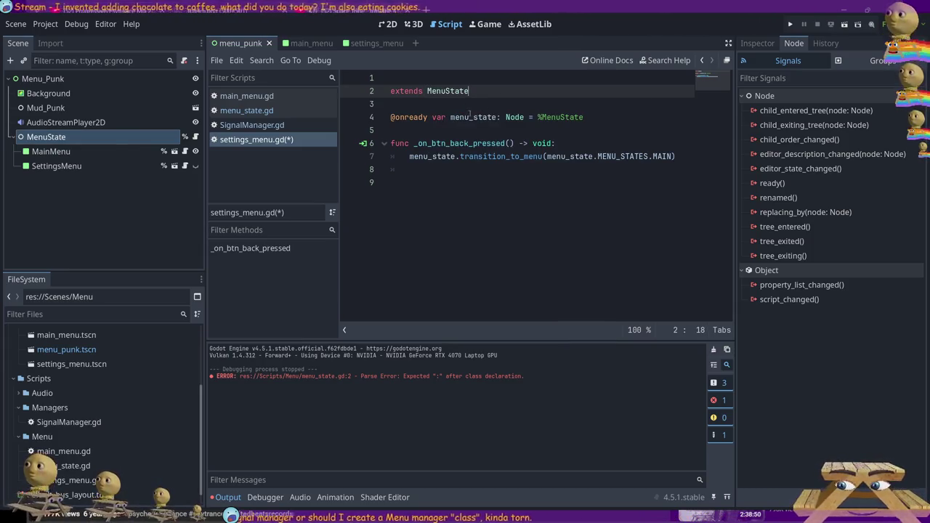
left_click(392, 117)
type("#")
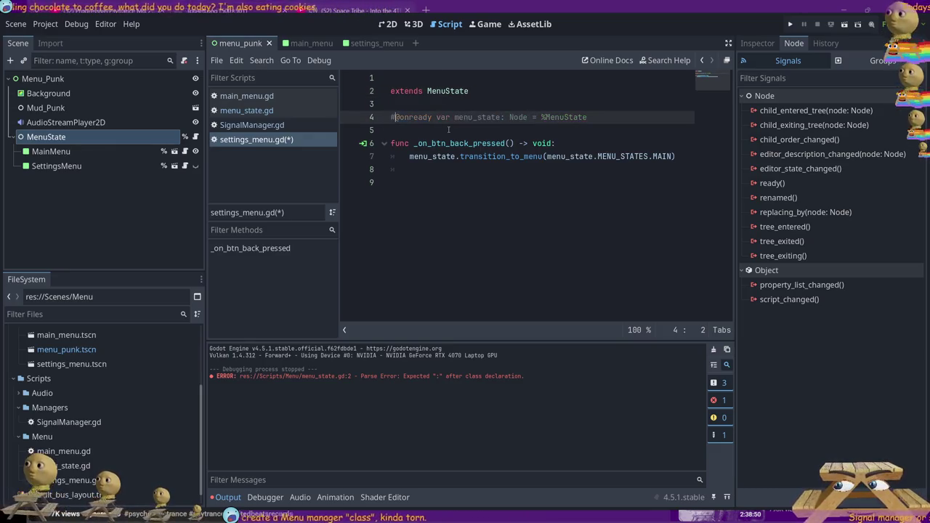
left_click(411, 158)
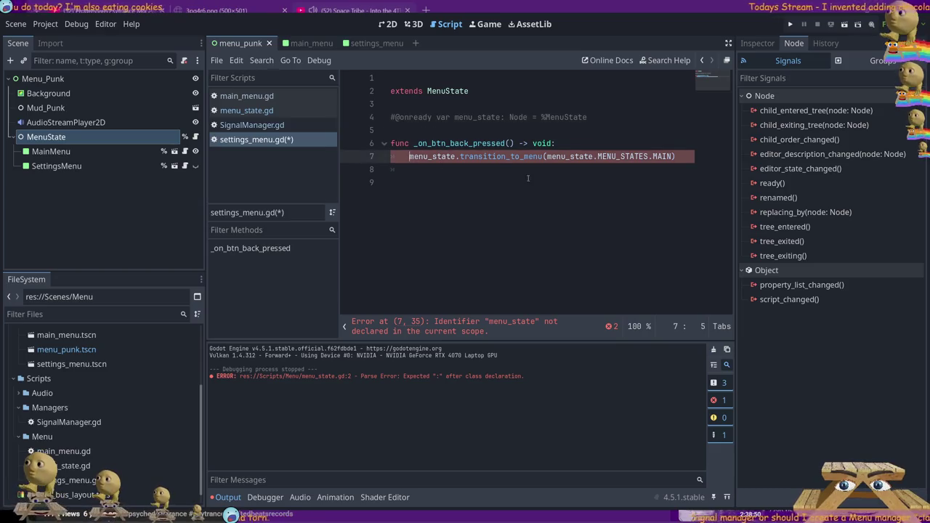
double_click(442, 90)
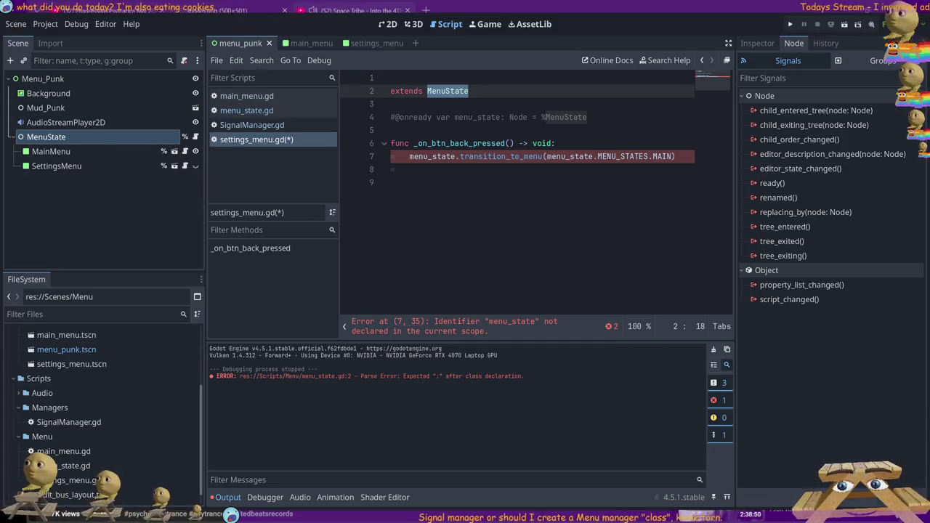
double_click(432, 156)
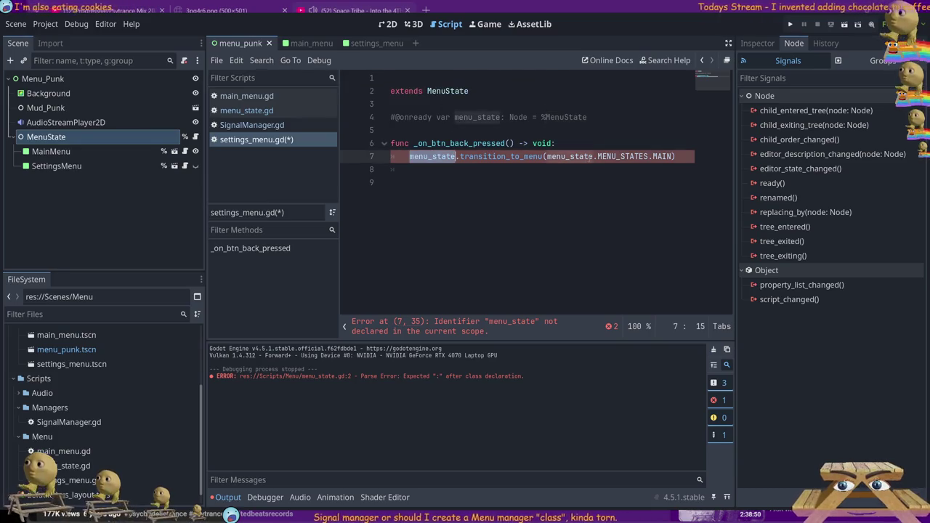
type("MenuState")
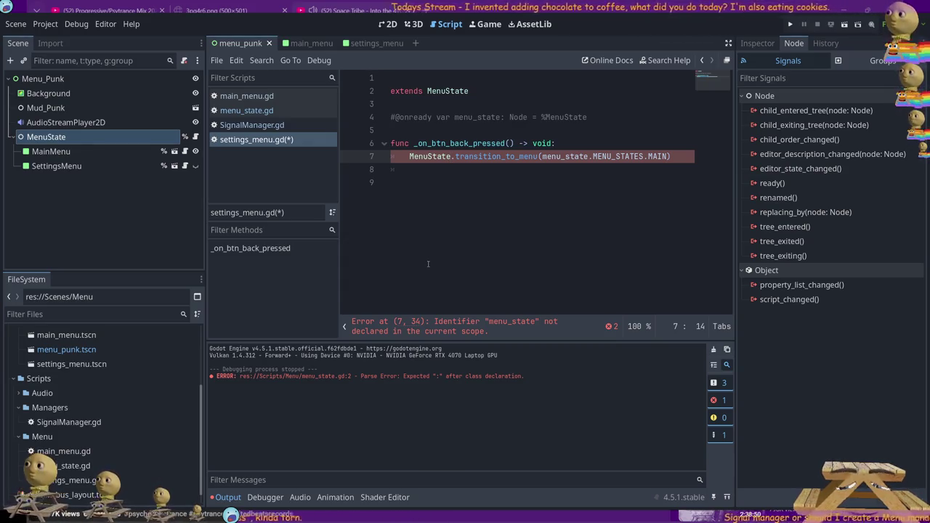
left_click(424, 129)
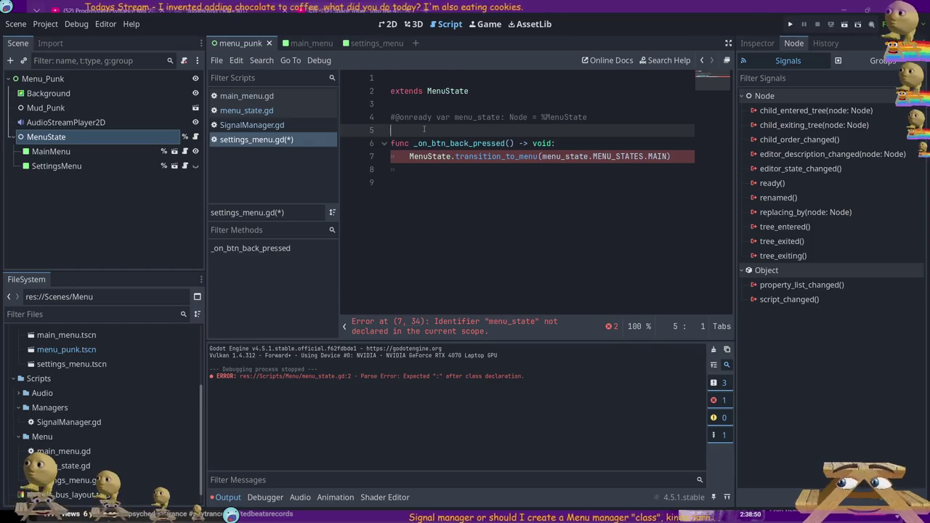
key("Return")
key("Return")
key("Up")
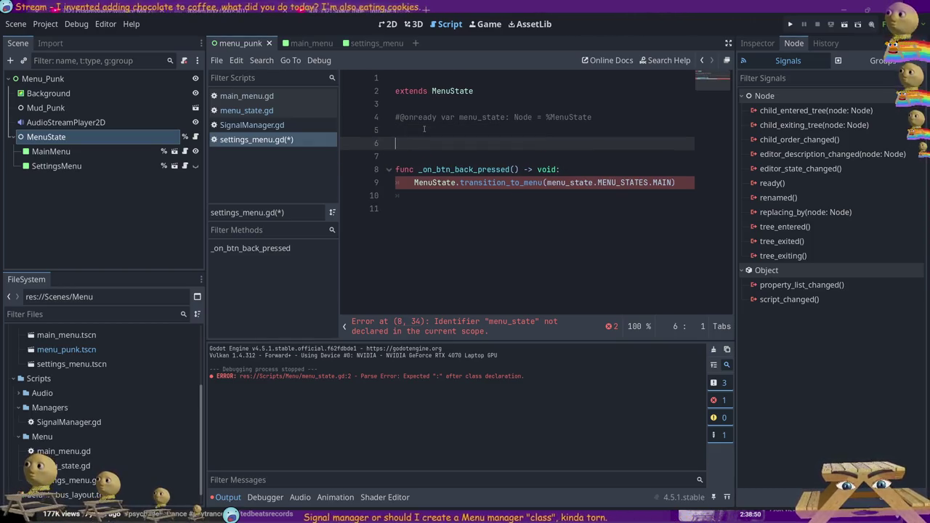
type("onready ")
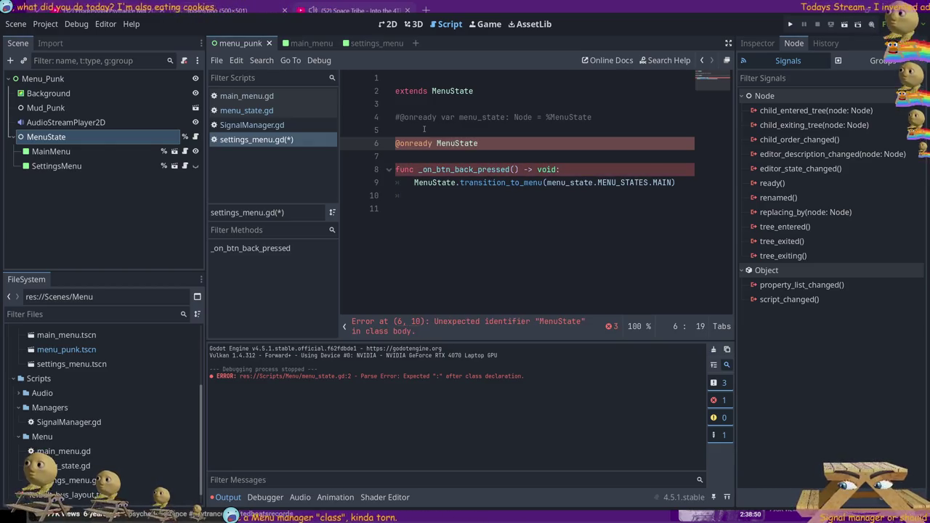
type("var ms:MenuState")
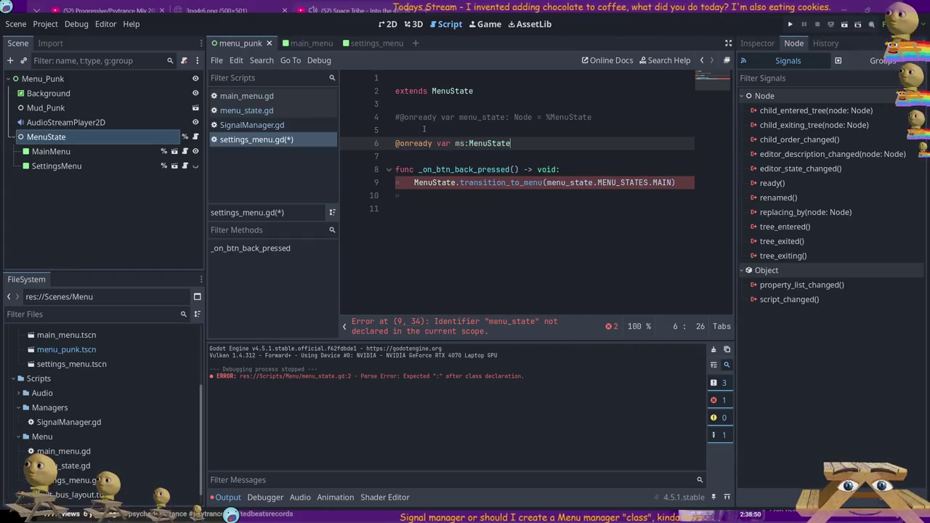
Call ms.transition_to_menu(ms.MENU_STATES.MAIN) in the back handler and save.
double_click(434, 183)
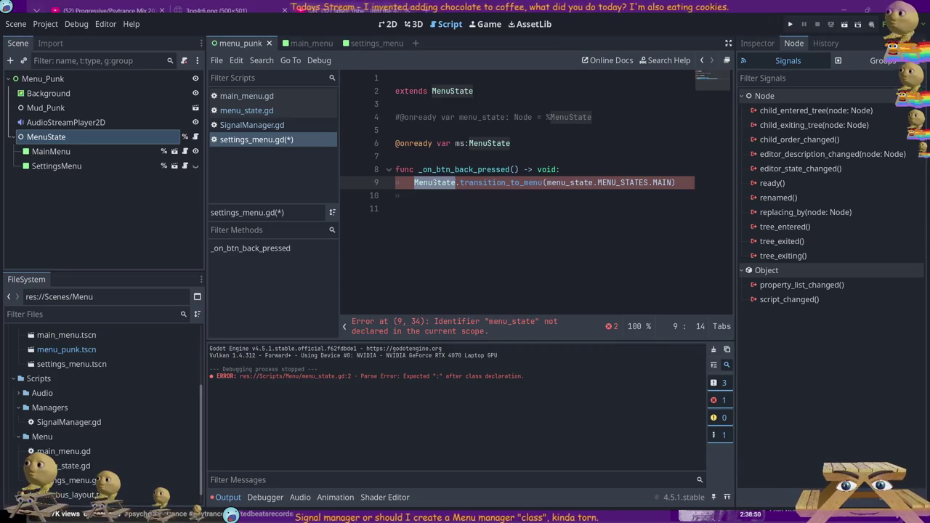
type("ms")
key("Escape")
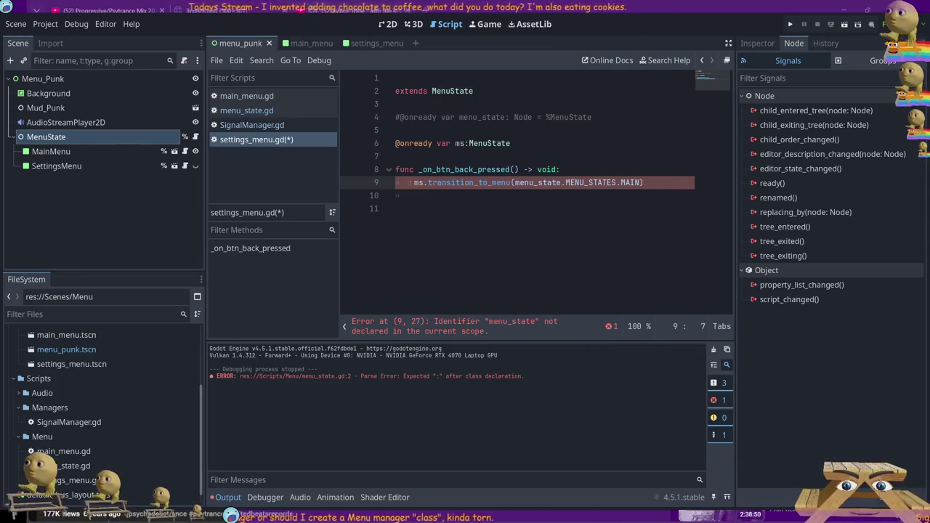
key("ctrl+s")
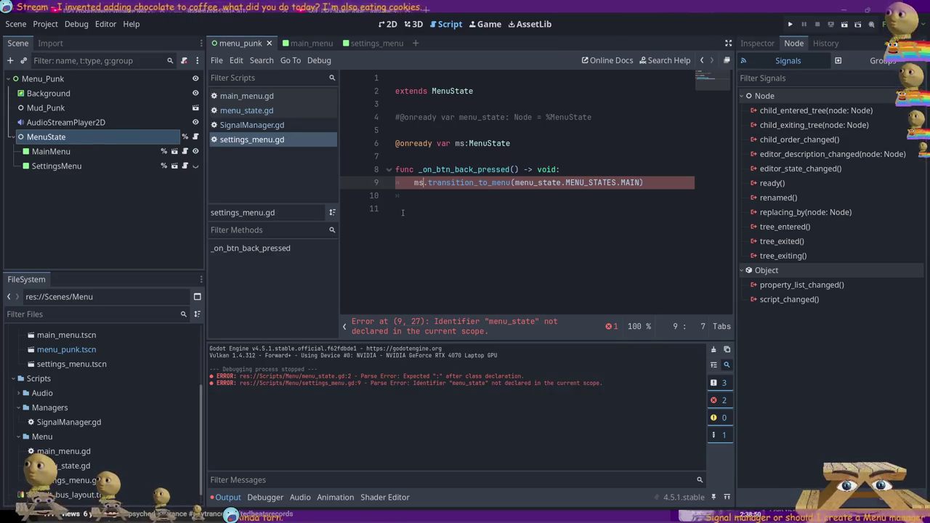
left_click(411, 218)
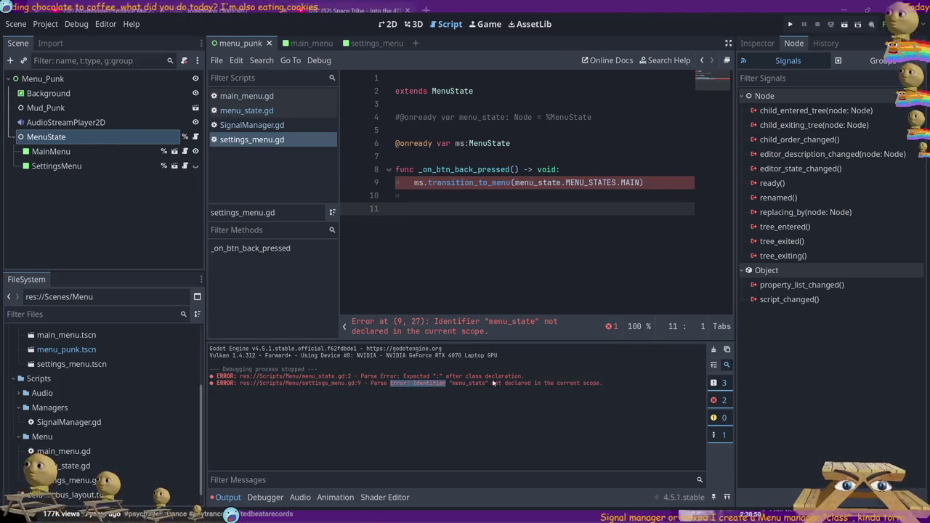
double_click(537, 182)
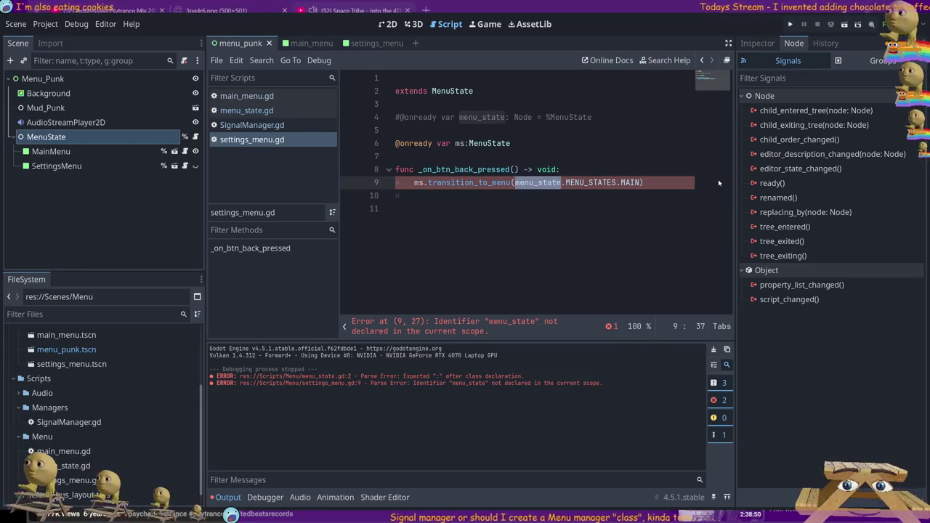
type("ms")
key("Escape")
key("ctrl+s")
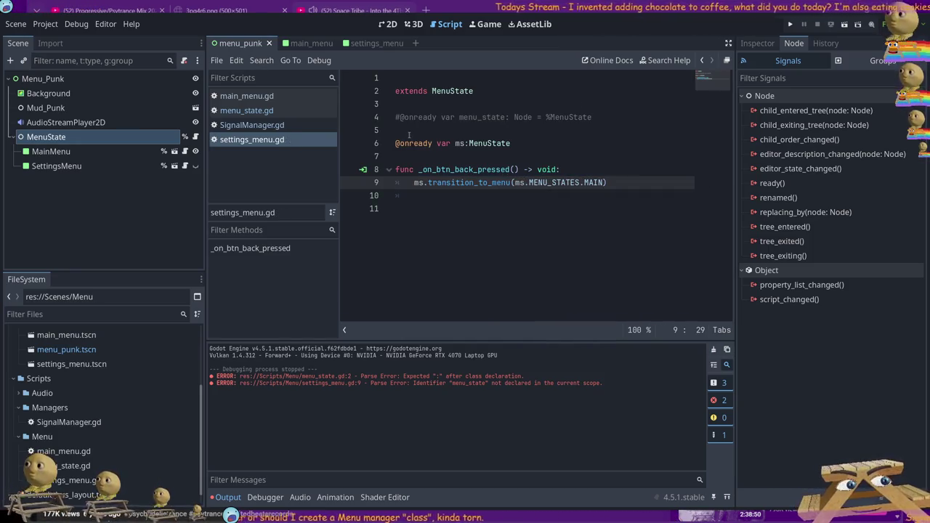
left_click_drag(409, 135, 396, 117)
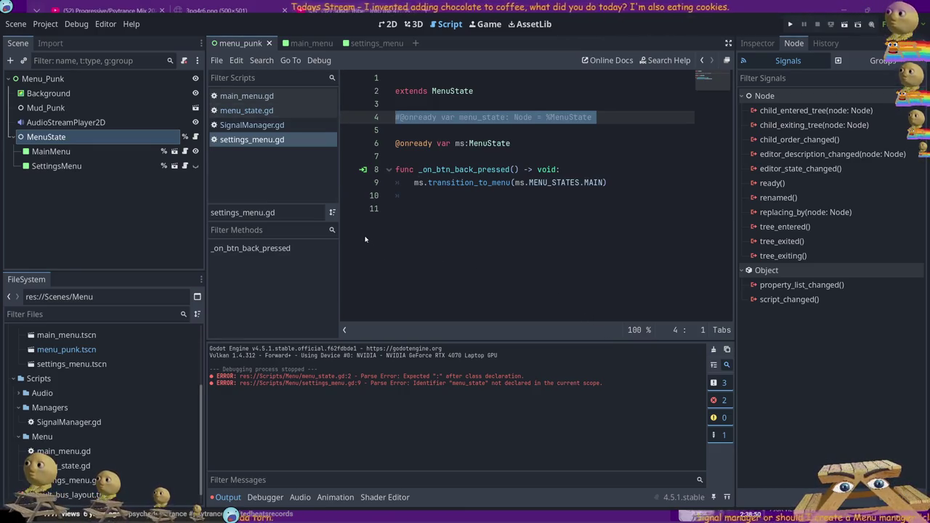
Review menu_state.gd, main_menu.gd and settings_menu.gd, including the MenuState base class and back handler.
left_click(246, 111)
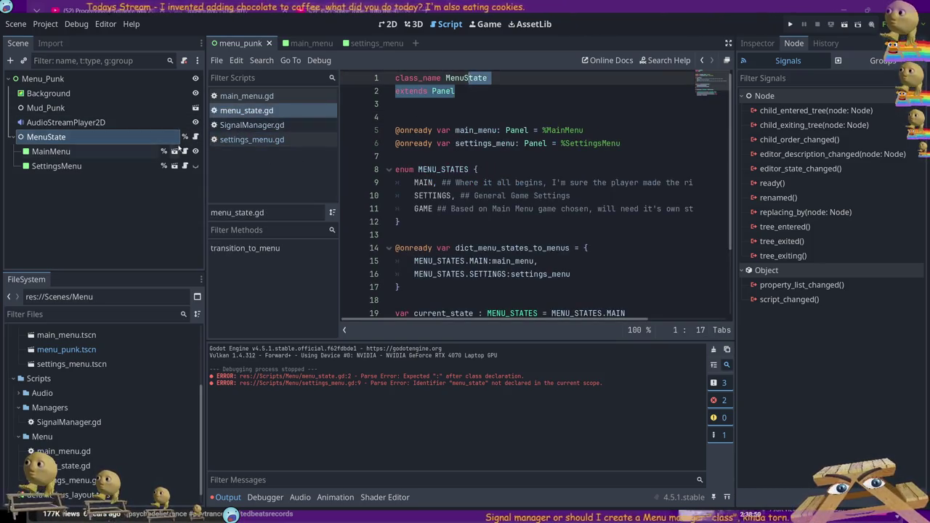
left_click(247, 96)
left_click(252, 140)
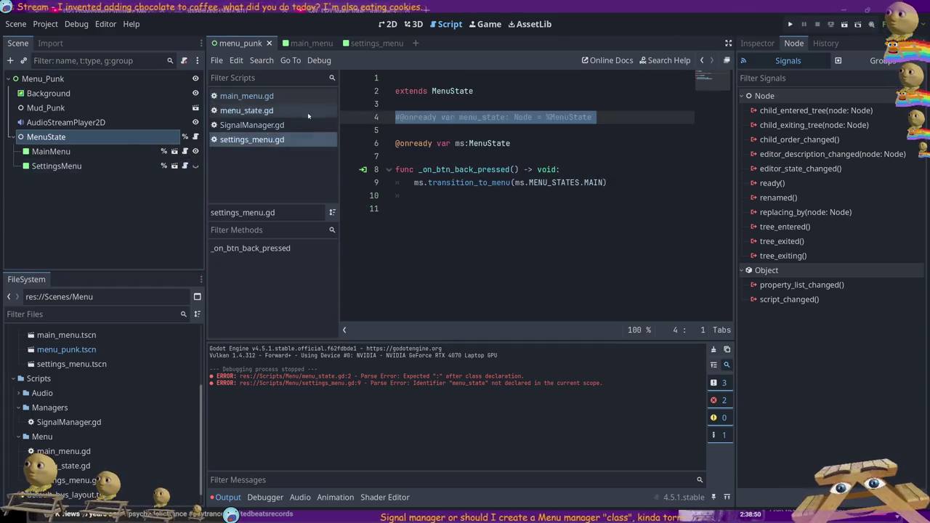
double_click(443, 90)
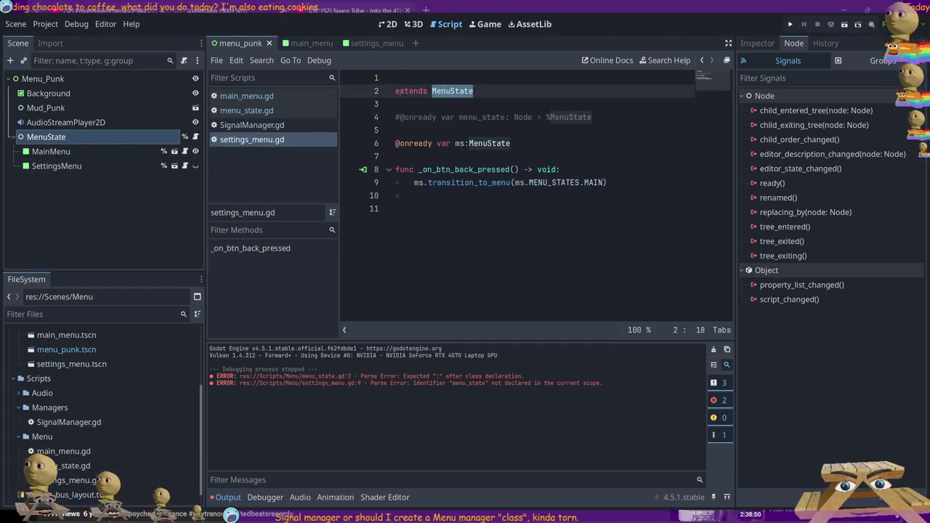
left_click_drag(635, 192, 398, 156)
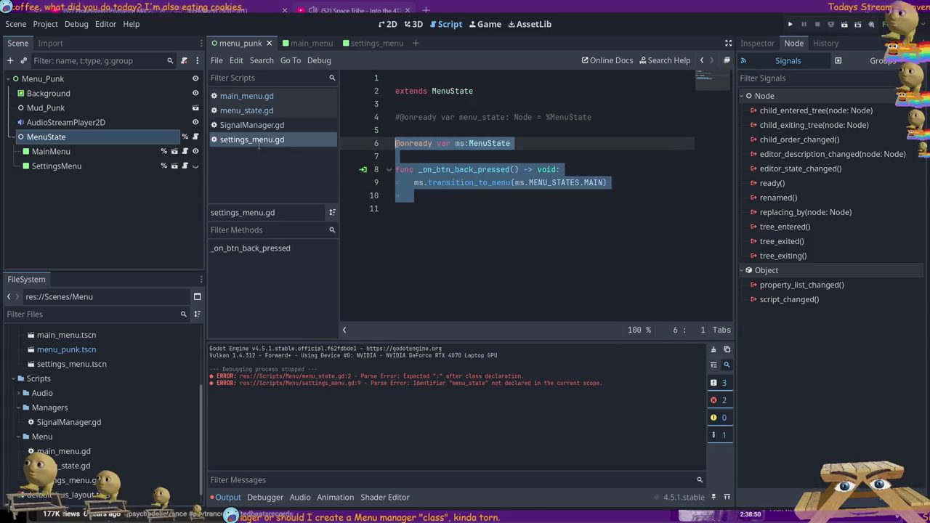
left_click(195, 137)
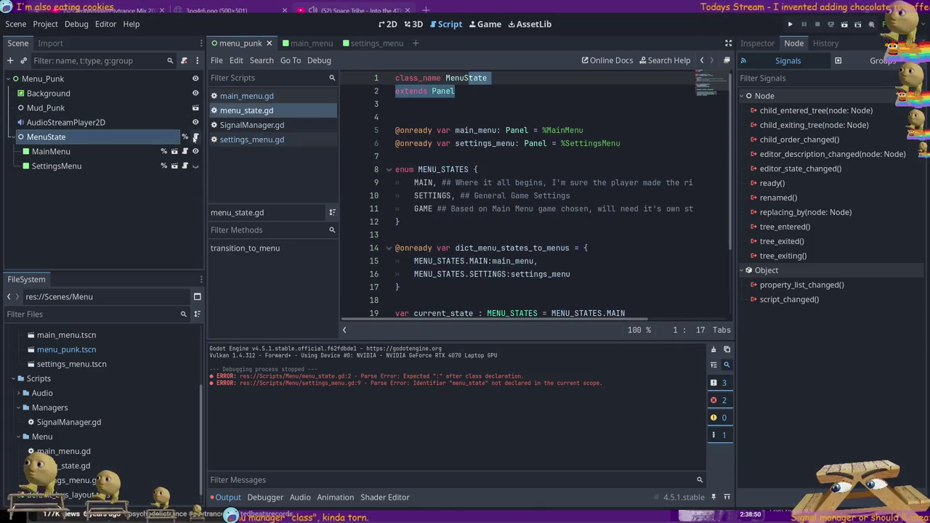
scroll(474, 206, "down", 2)
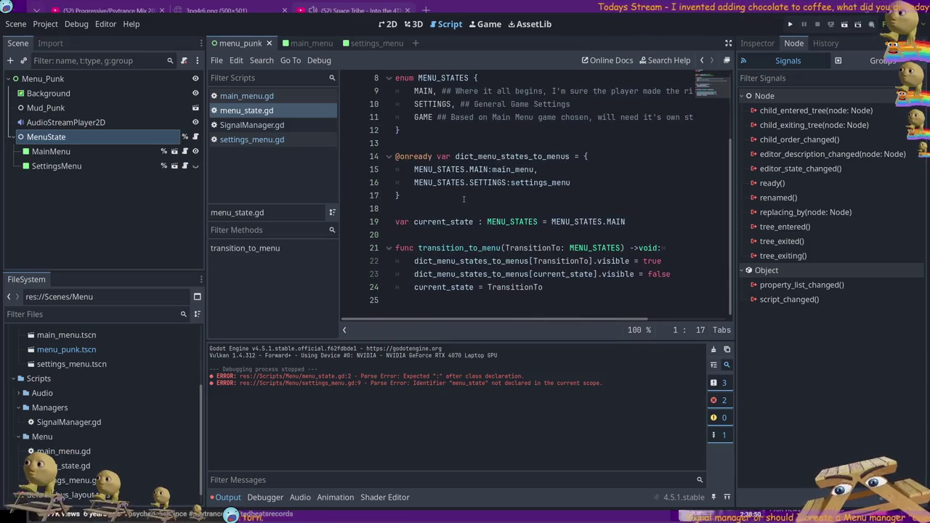
scroll(463, 198, "up", 2)
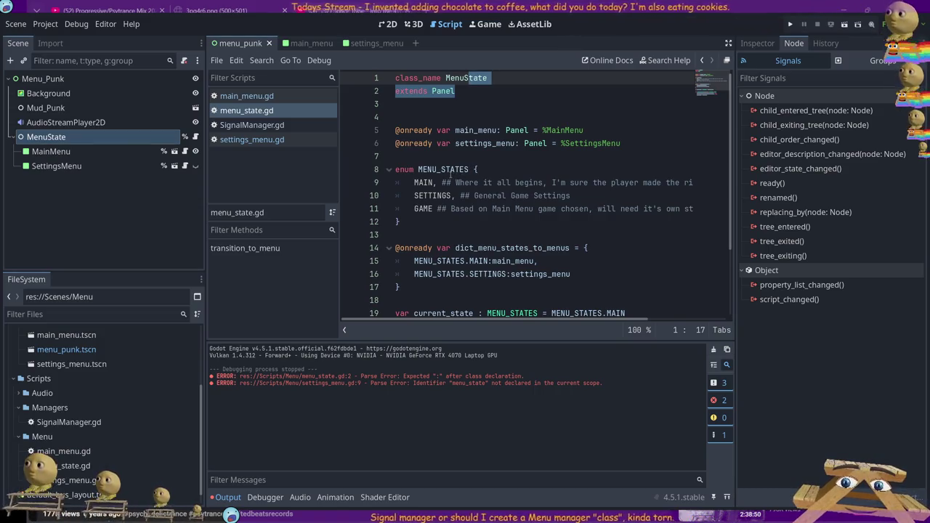
left_click_drag(622, 143, 259, 128)
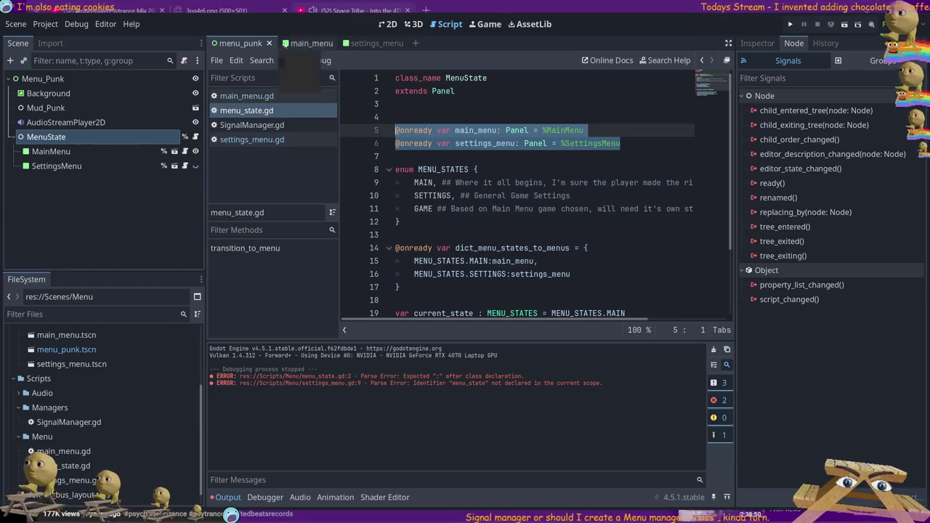
Recheck main_menu.gd and settings_menu.gd, then run the project with F5.
left_click(186, 150)
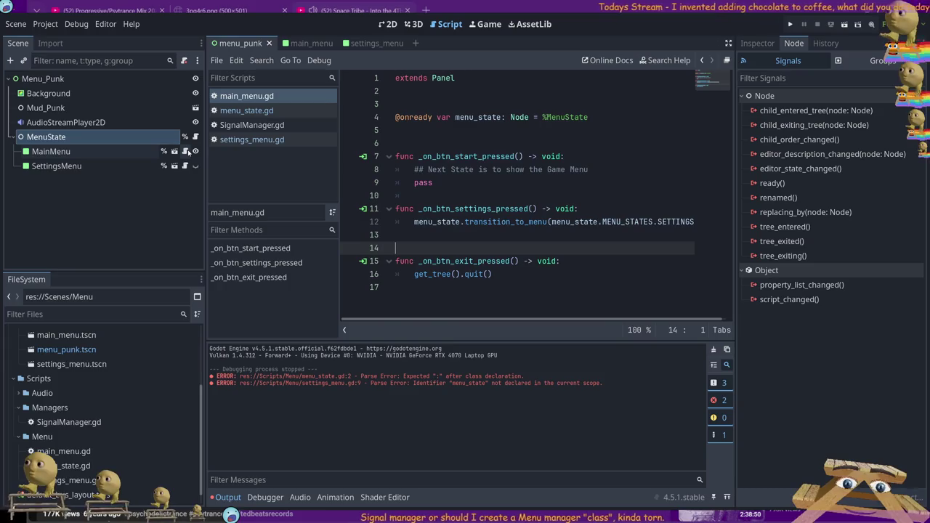
left_click(186, 165)
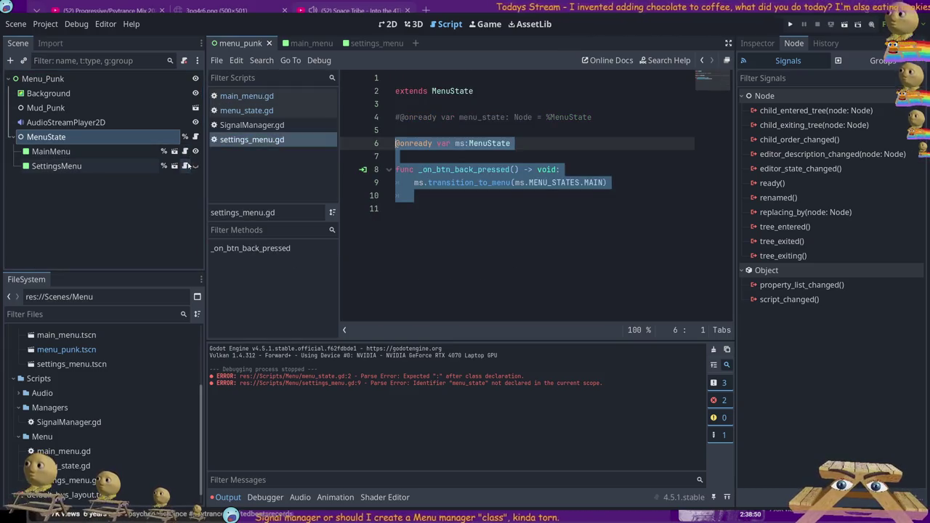
left_click(425, 135)
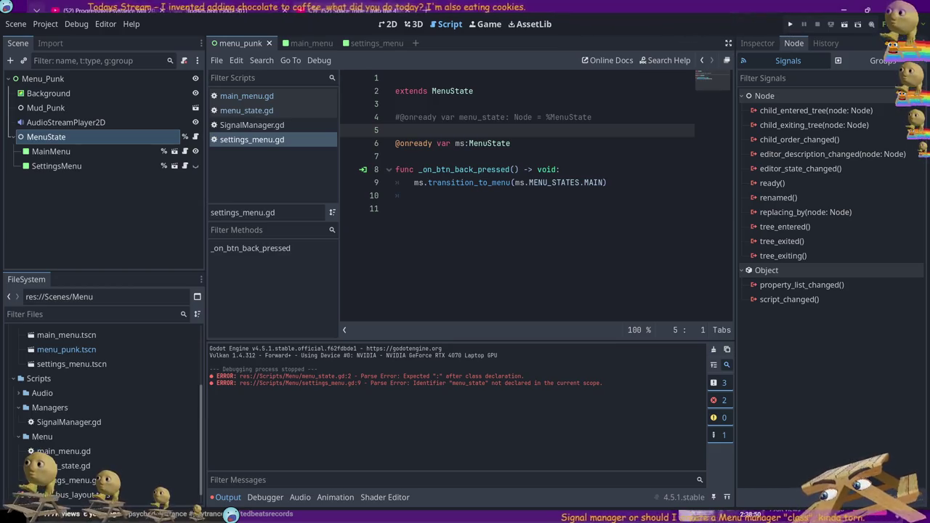
key("F5")
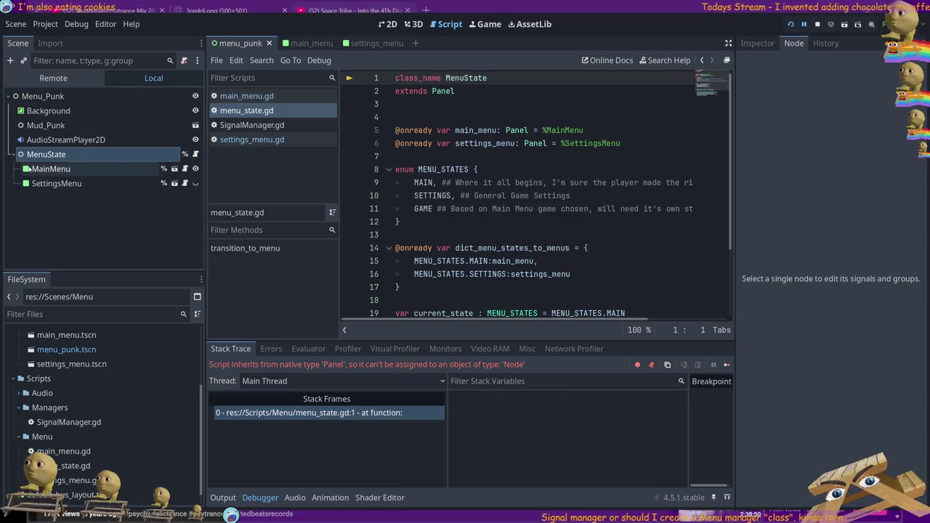
Change menu_state.gd's base type on line 2 from Panel to Node.
double_click(434, 91)
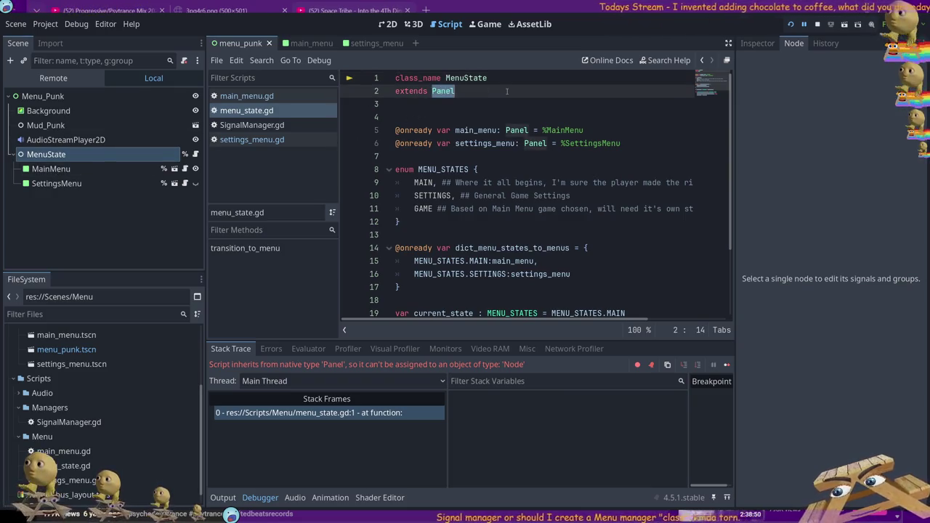
type("Node")
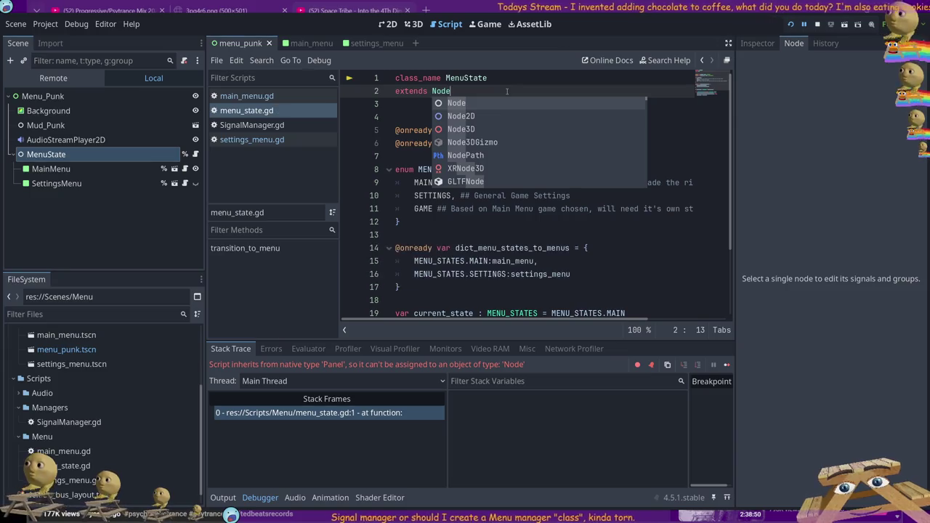
left_click(451, 235)
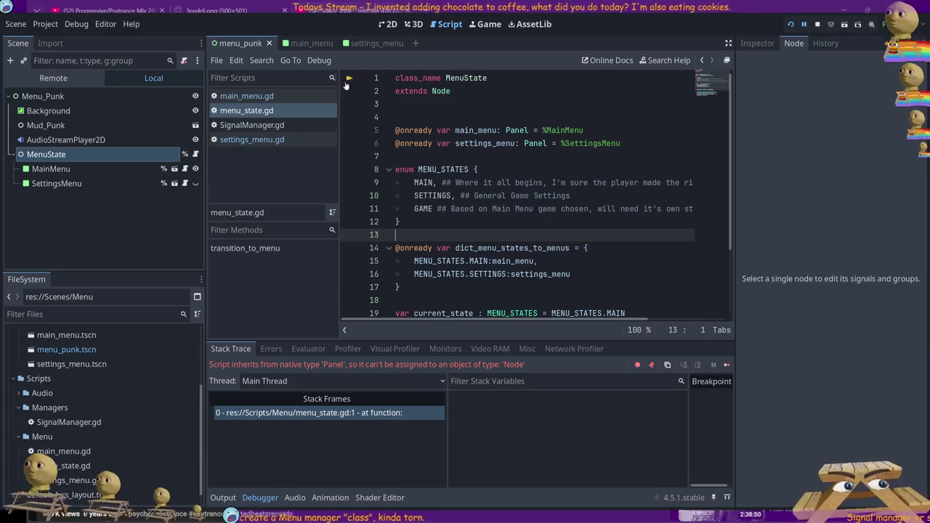
Undo the ms variable edits in settings_menu.gd back to an empty back handler.
left_click(276, 139)
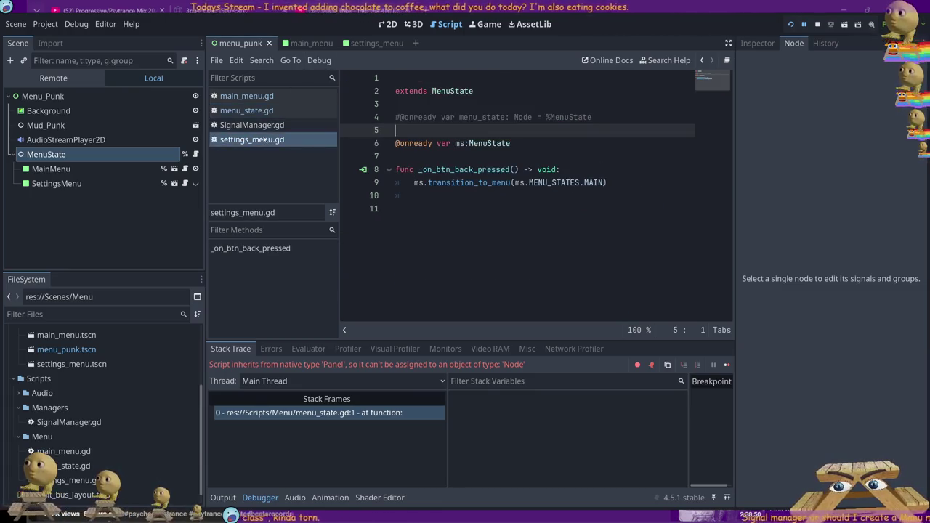
key("ctrl+z")
key("ctrl+z")
key("ctrl+z")
key("ctrl+z")
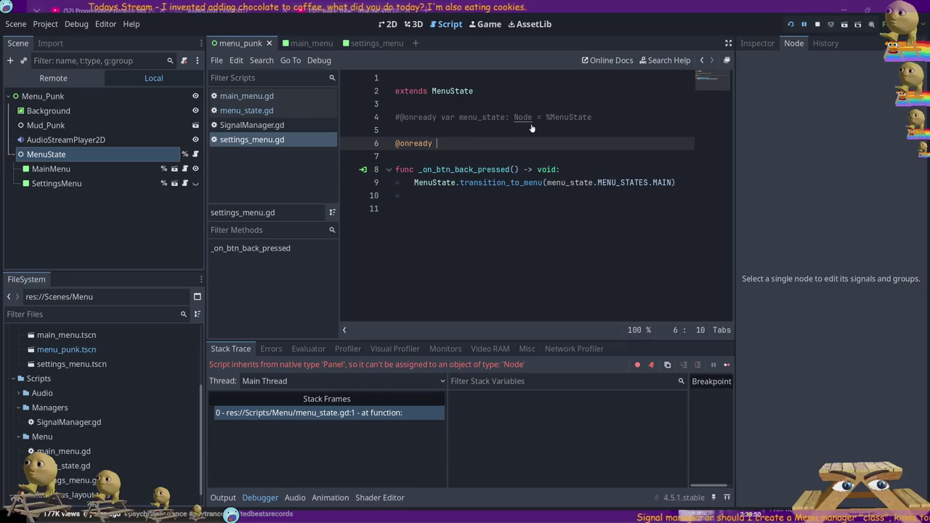
key("ctrl+z")
key("ctrl+z")
key("ctrl+z")
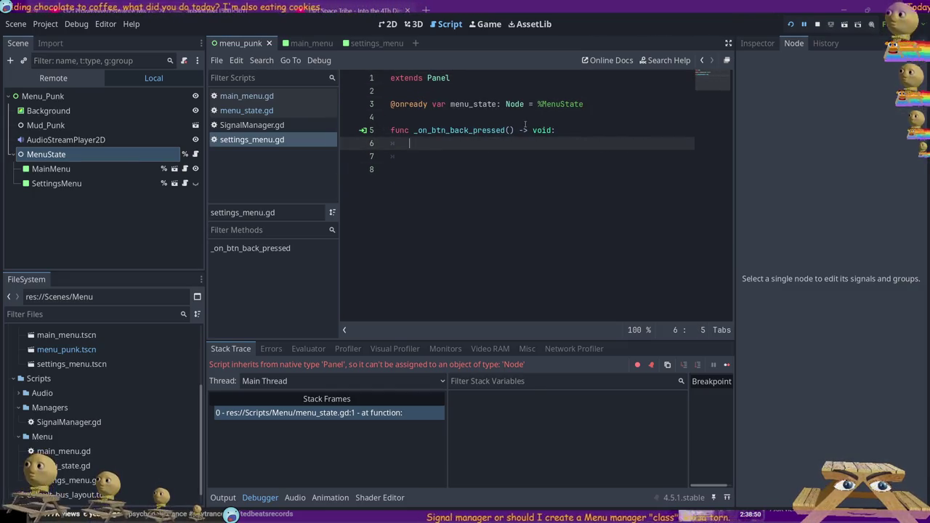
key("ctrl+z")
key("ctrl+z")
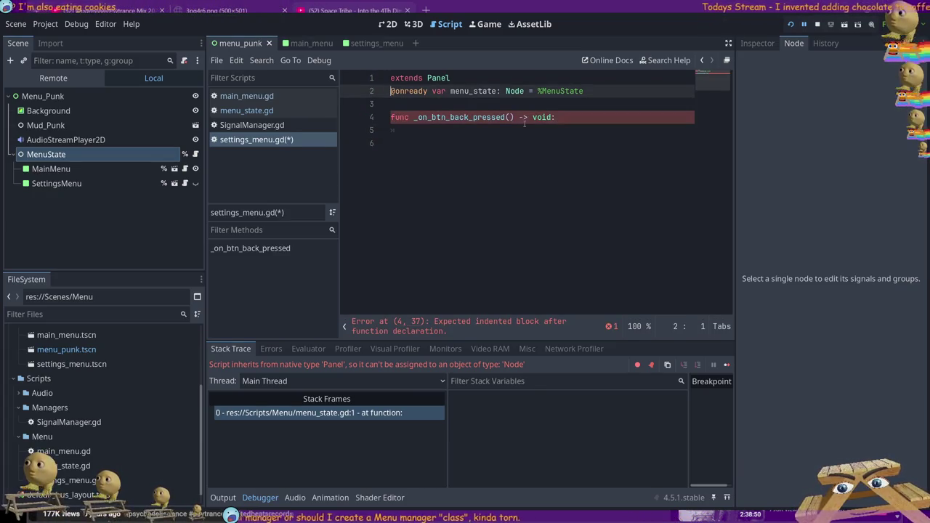
key("ctrl+r")
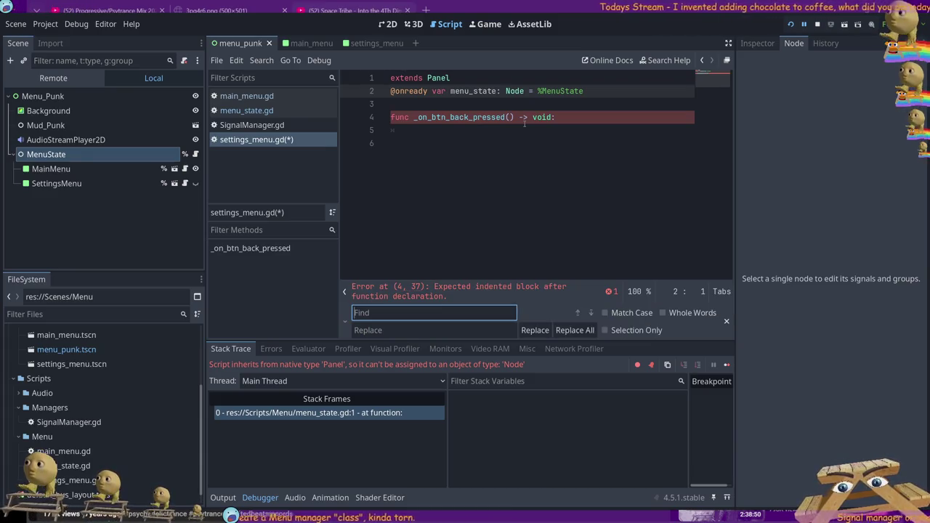
key("Escape")
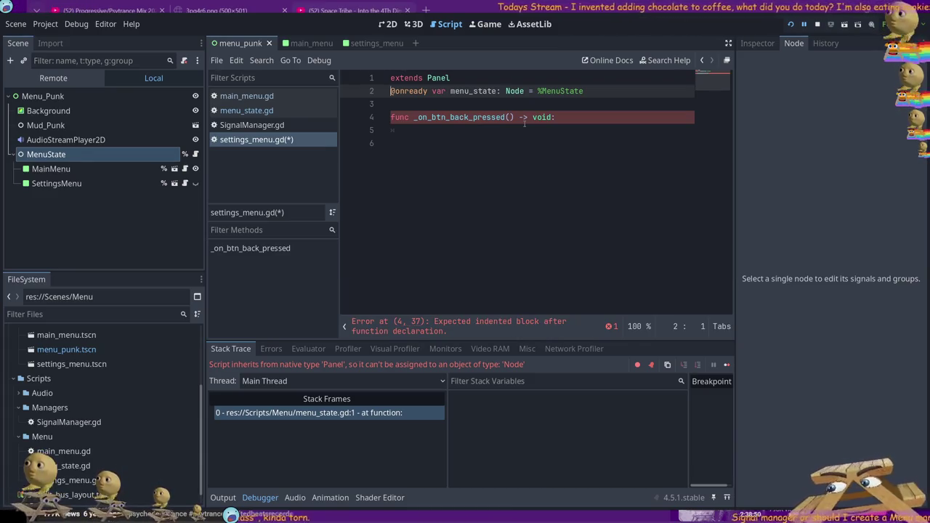
Restore the menu_state variable and transition_to_menu handler, save, and stop the running game.
key("ctrl+r")
key("Escape")
key("ctrl+z")
key("ctrl+z")
key("ctrl+z")
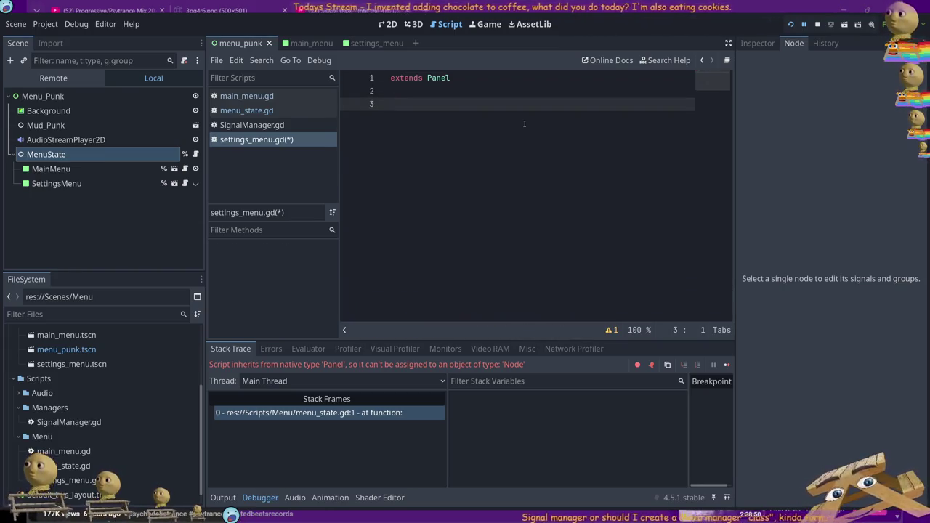
key("ctrl+shift+z")
key("ctrl+shift+z")
key("ctrl+shift+z")
key("ctrl+shift+z")
key("ctrl+shift+z")
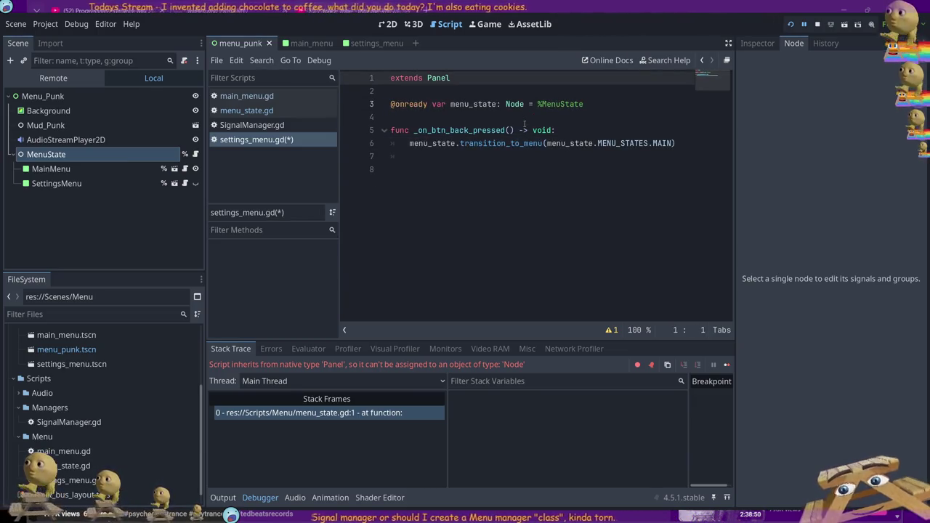
key("ctrl+z")
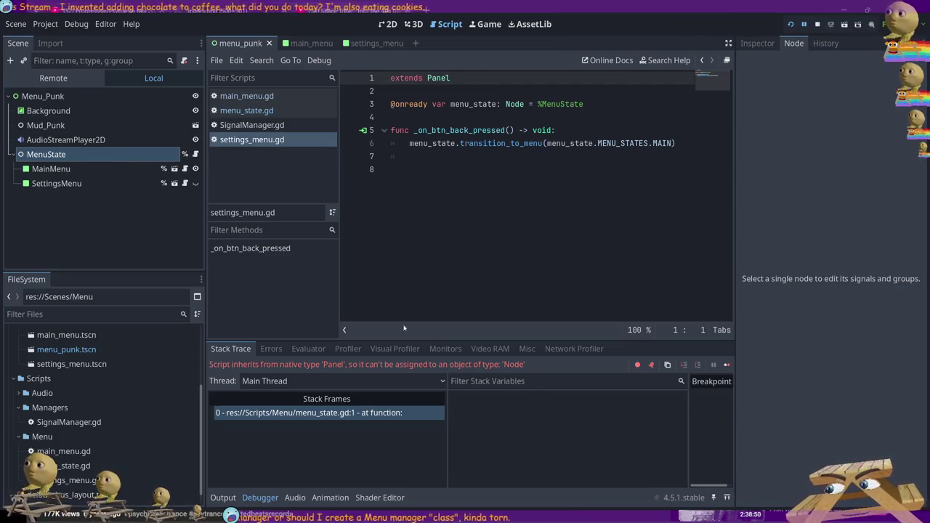
left_click(816, 24)
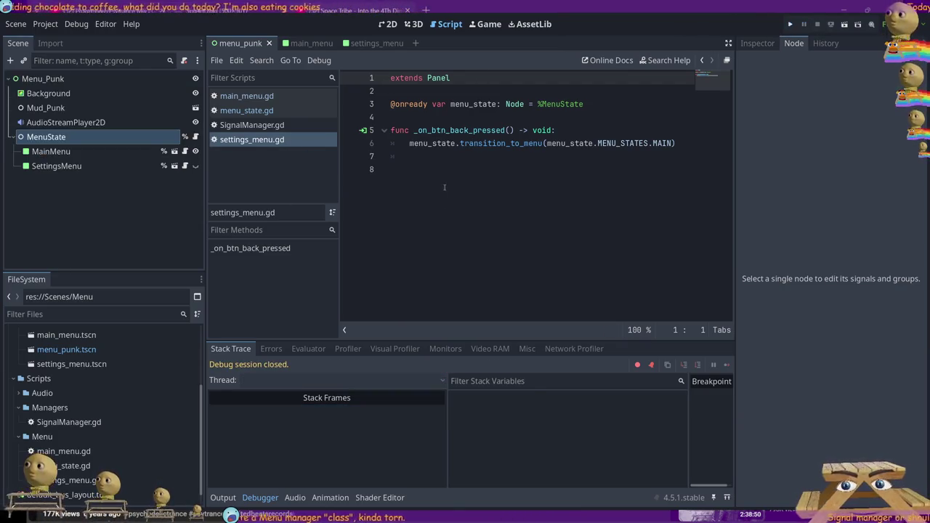
Open MenuState's script and delete its class_name MenuState line.
left_click(252, 125)
left_click(196, 136)
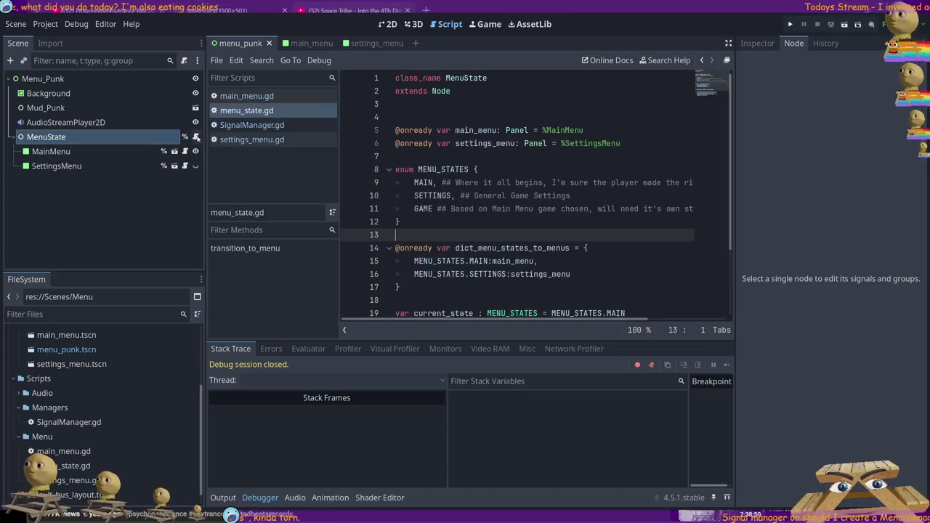
left_click_drag(516, 82, 254, 78)
key("Delete")
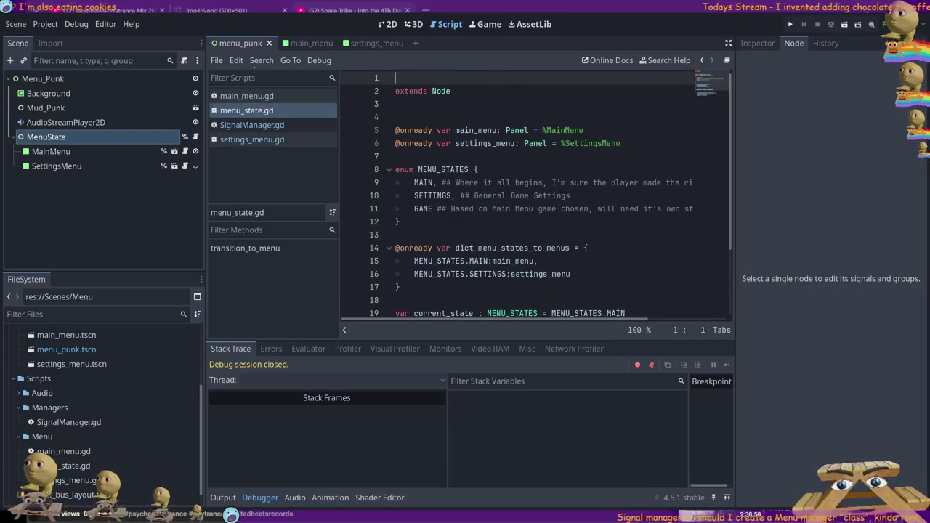
key("Delete")
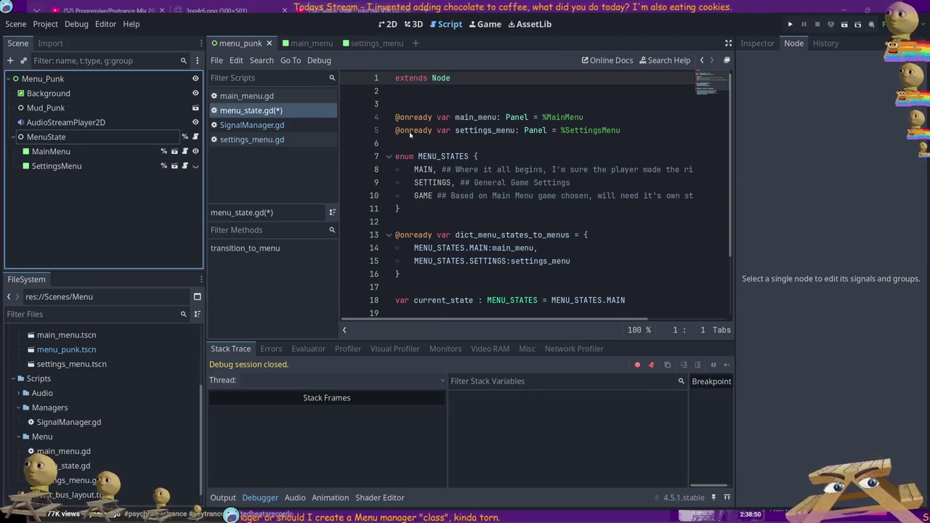
Remove an accidentally added Panel node and paste the code containing transition_to_menu.
left_click(373, 250, "shift")
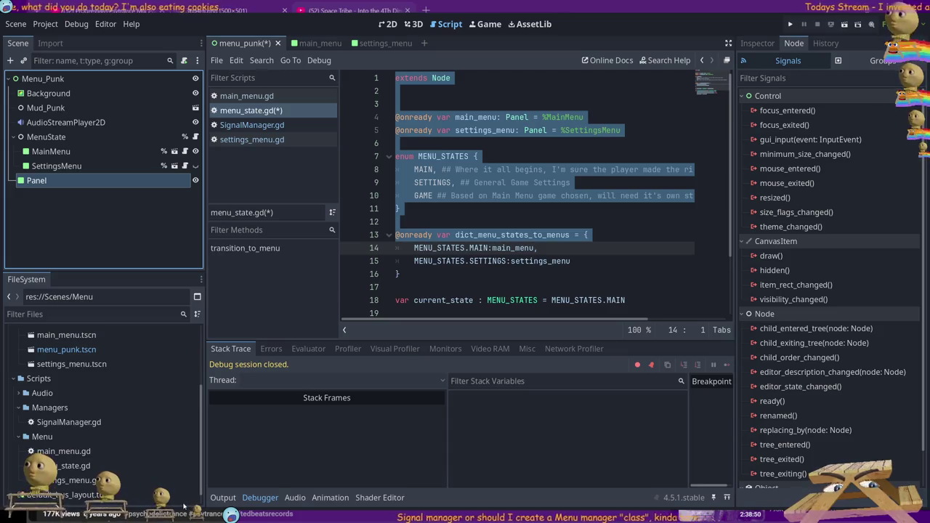
key("Delete")
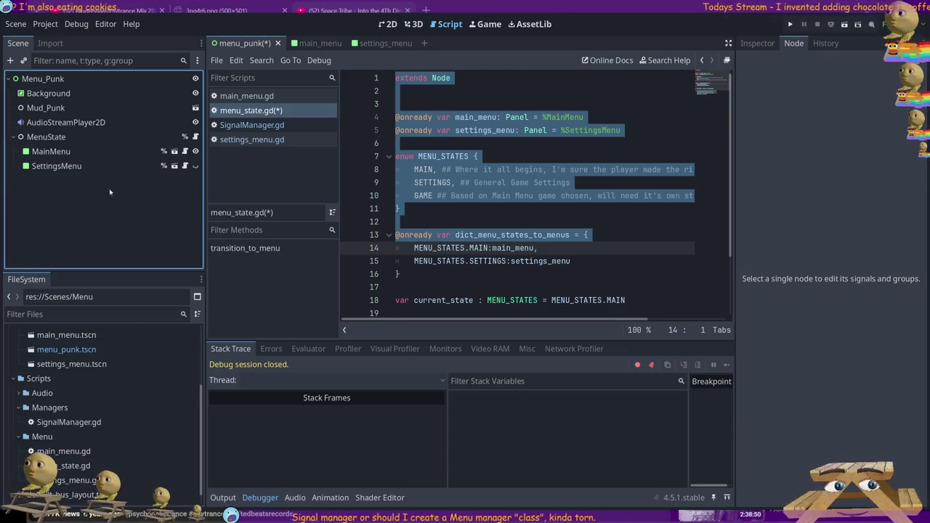
left_click(109, 136)
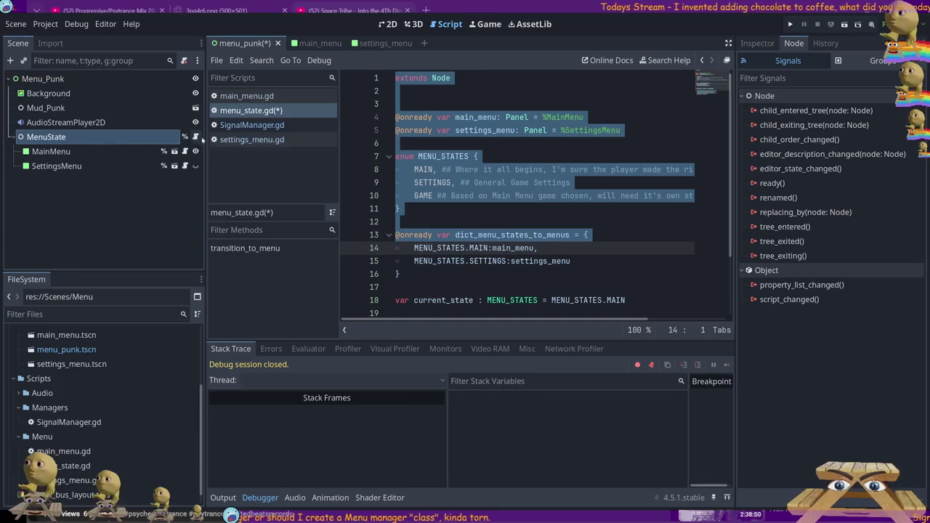
key("ctrl+v")
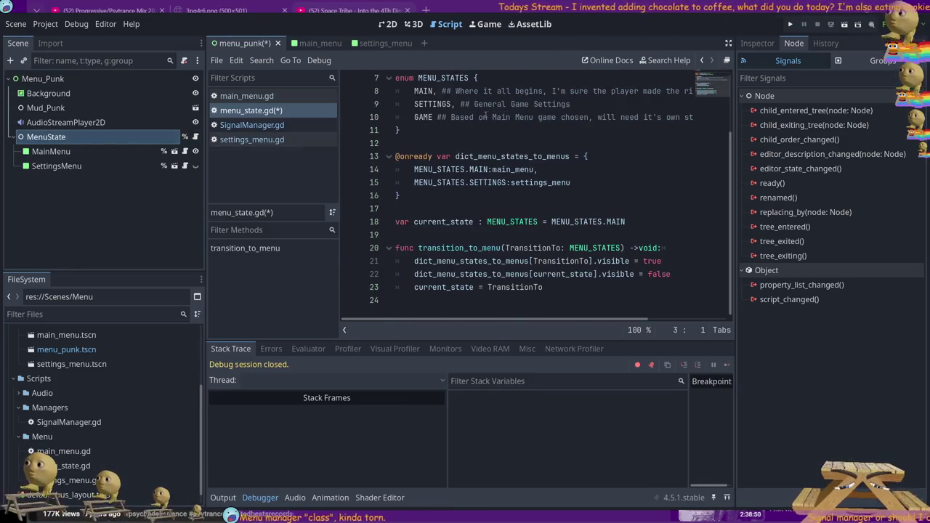
scroll(485, 115, "up", 2)
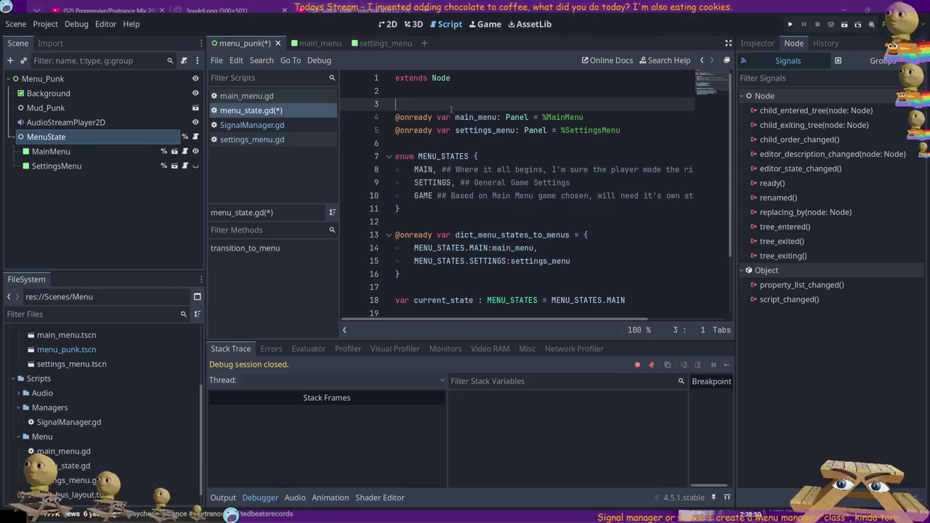
Remove blank line 3 and type class_name on a new first line above extends Node.
key("BackSpace")
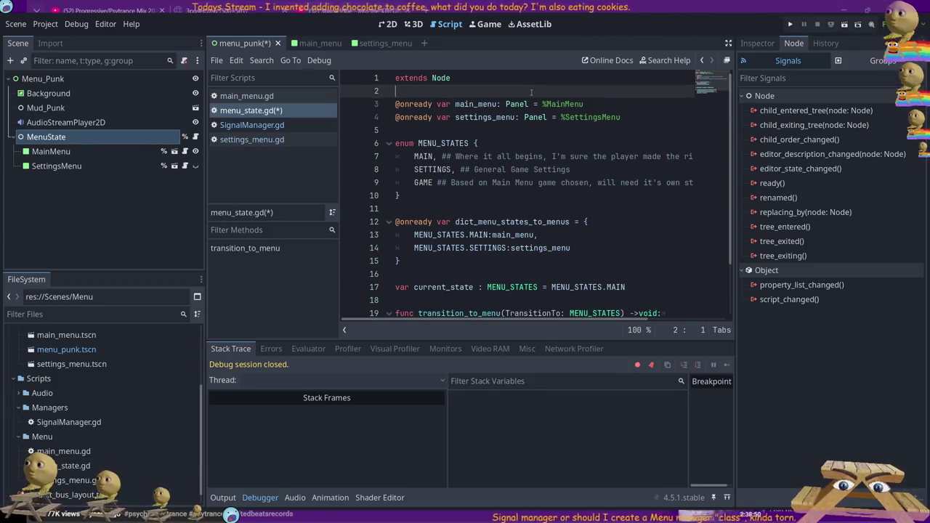
key("Up")
key("Return")
key("Up")
type("class_name MenuState")
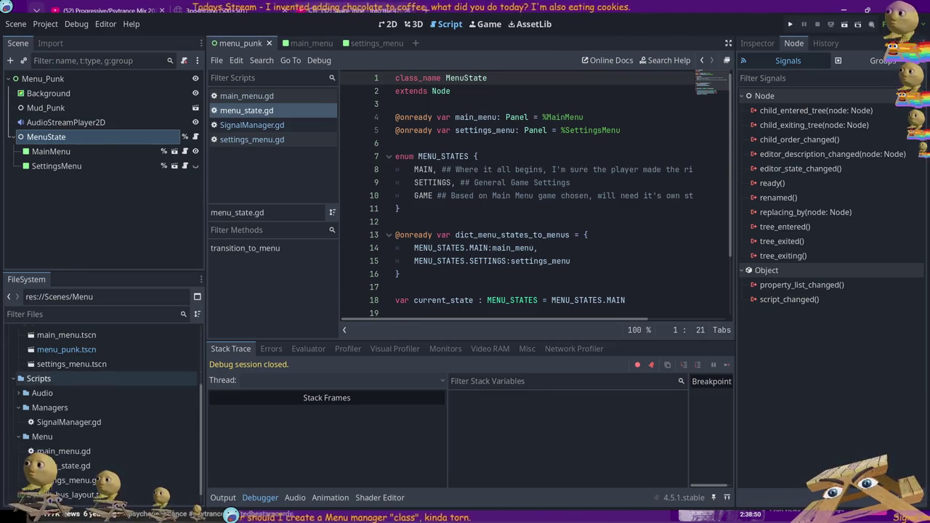
Browse the FileSystem from Scenes/Menu to the Scripts/Menu folder holding menuState.gd.
scroll(102, 379, "up", 1)
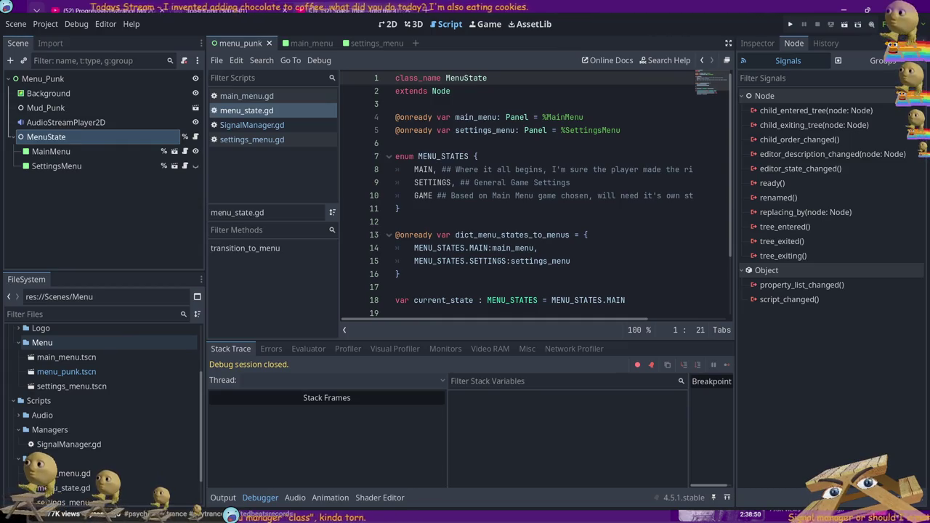
left_click(44, 345)
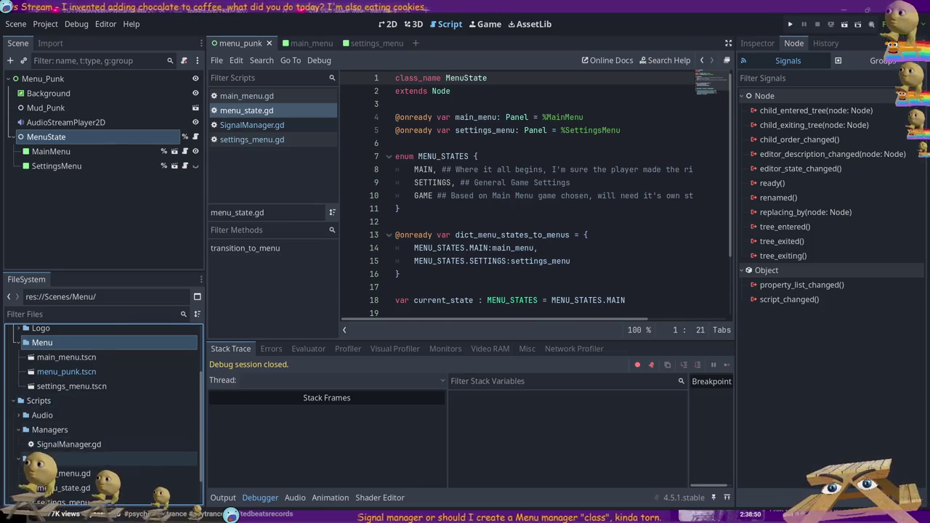
left_click(55, 458)
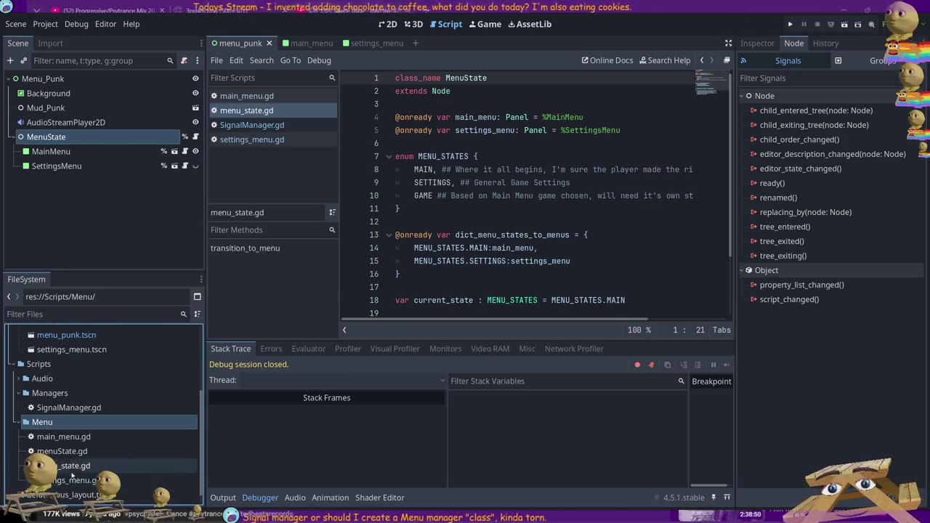
Copy menu_state.gd's code into menuState.gd, make it extend Panel, and save.
left_click(69, 455)
key("ctrl+a")
key("ctrl+c")
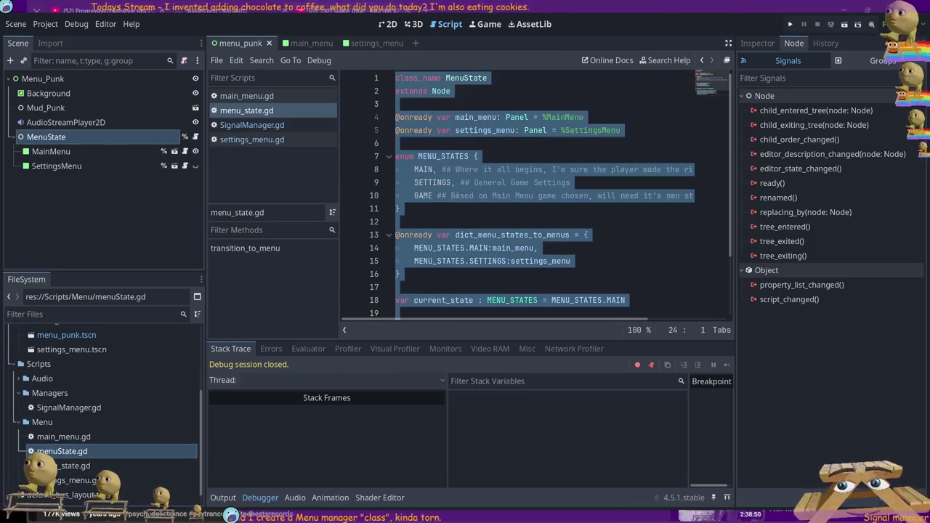
double_click(62, 452)
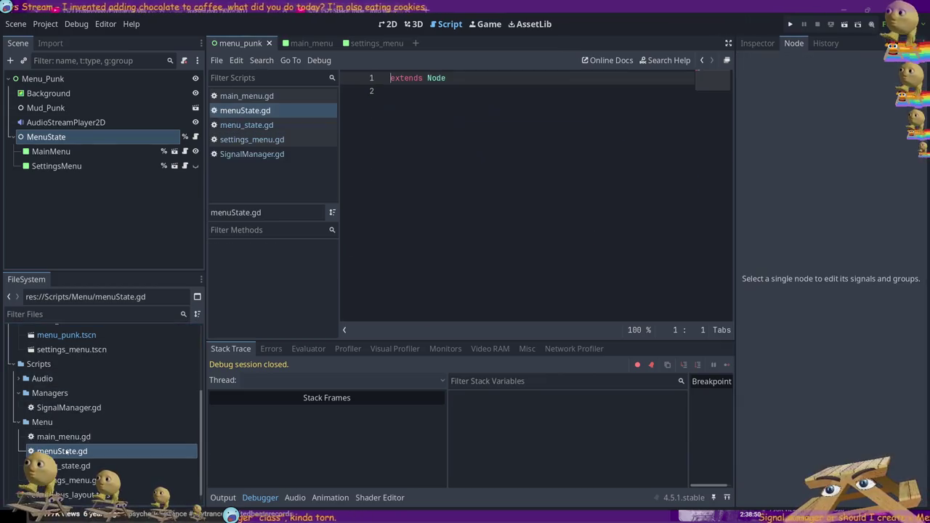
key("ctrl+a")
key("ctrl+v")
scroll(473, 181, "up", 10)
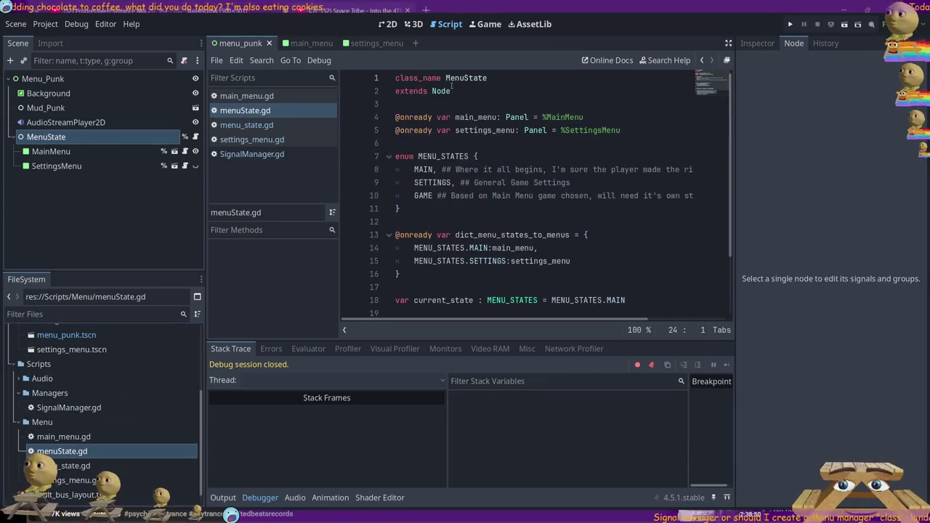
left_click(454, 90)
type("Pan")
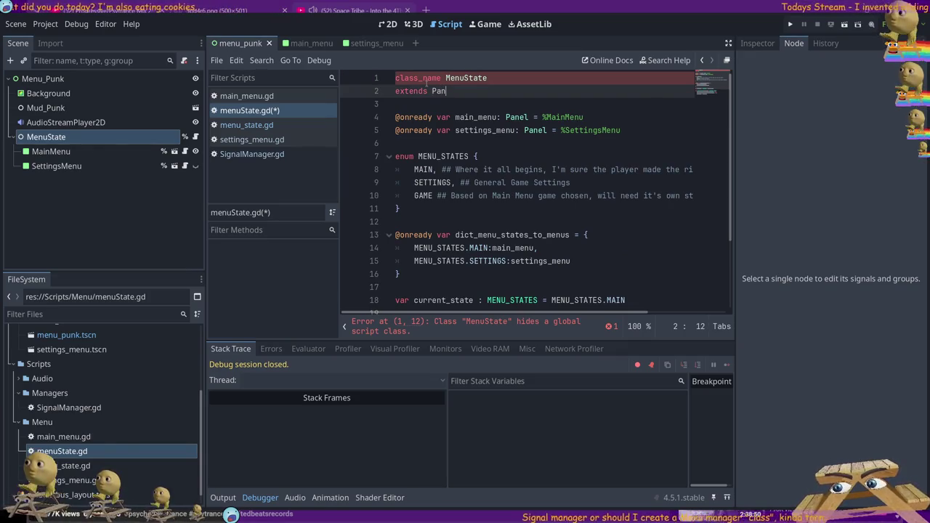
type("el")
key("ctrl+s")
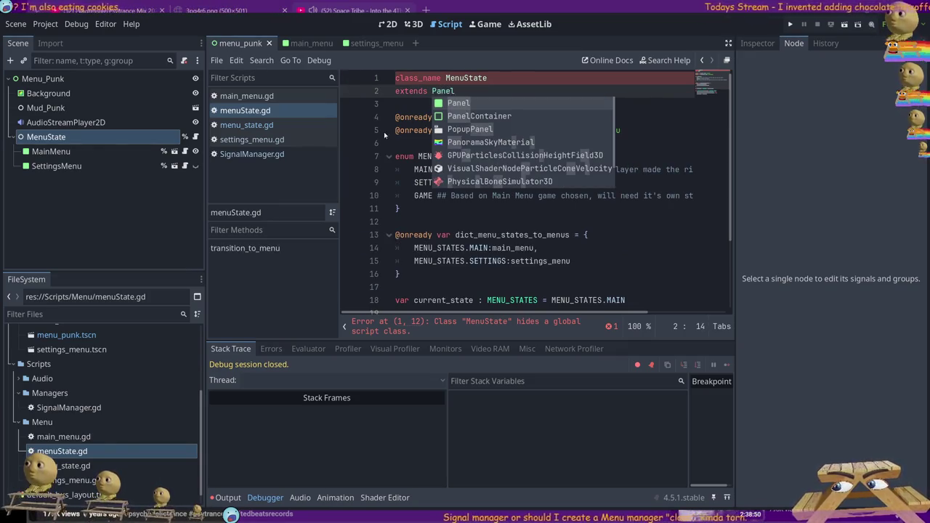
left_click(404, 117)
Delete the class_name MenuState line from menu_state.gd and save.
left_click(247, 95)
left_click(245, 110)
left_click(247, 125)
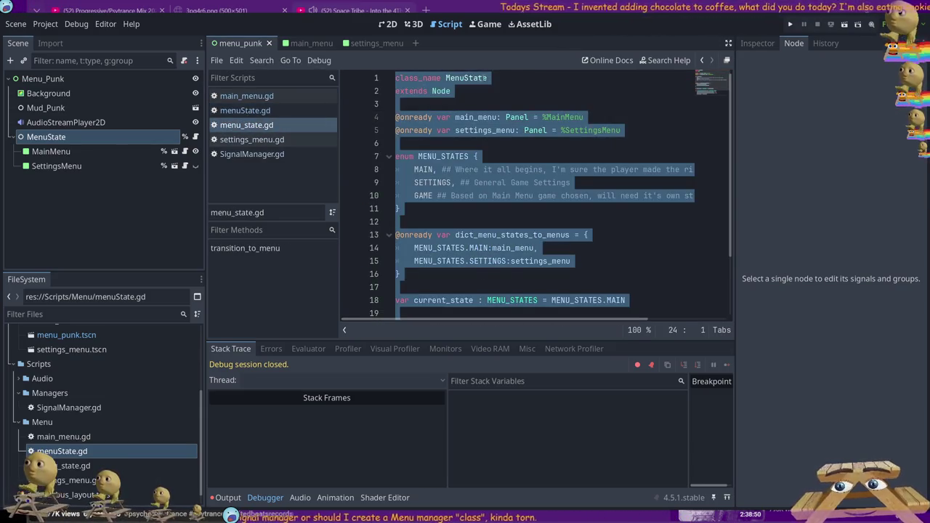
left_click(484, 77)
triple_click(507, 78)
key("BackSpace")
key("ctrl+s")
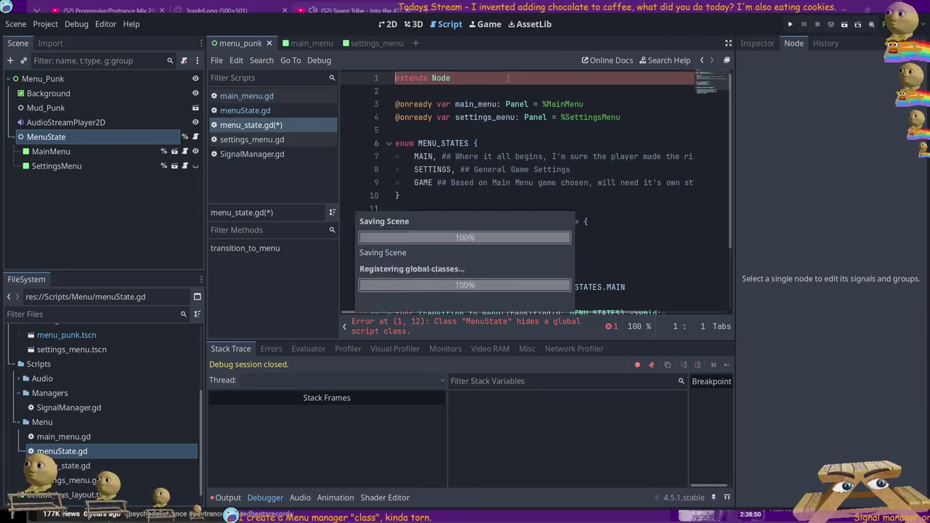
Return to menuState.gd to check its contents.
left_click(259, 110)
left_click(625, 130)
scroll(487, 145, "down", 2)
scroll(487, 145, "up", 2)
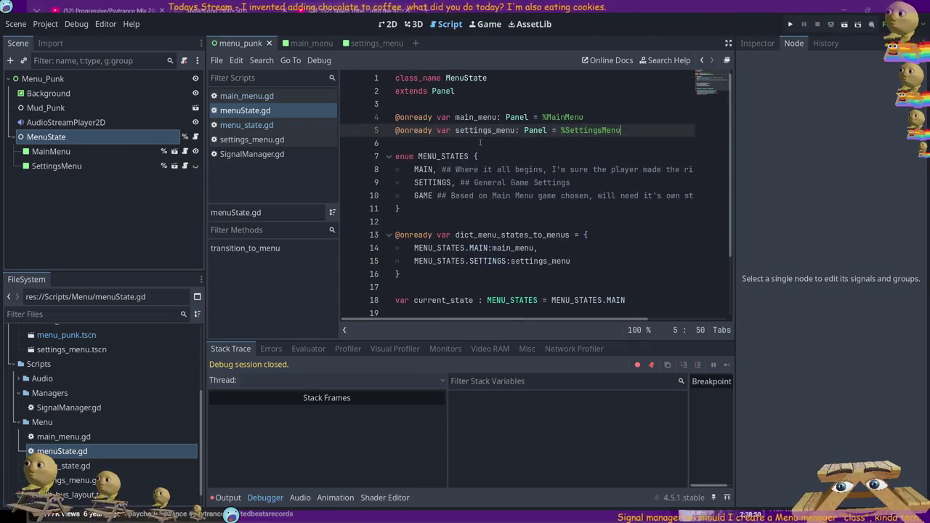
Make settings_menu.gd extend MenuState, checking the class name in menuState.gd.
left_click(251, 140)
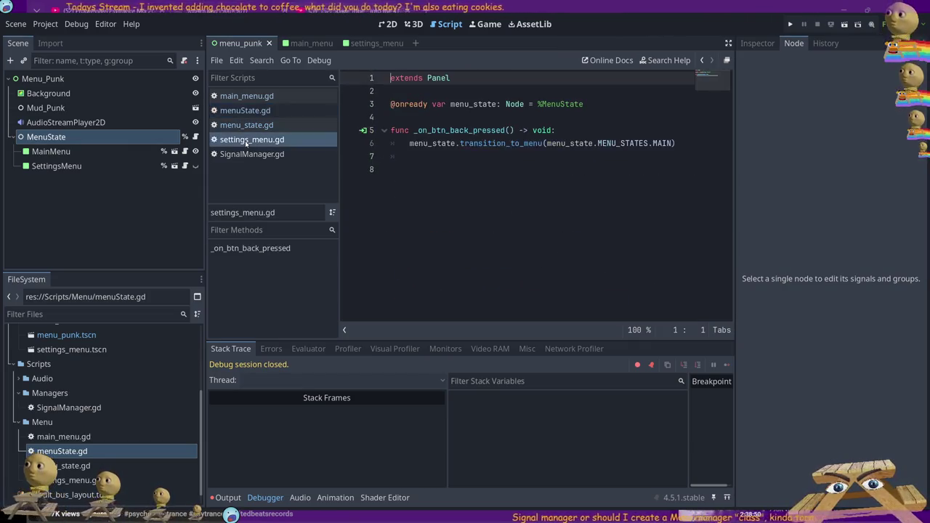
double_click(445, 78)
type("MenuStat")
key("Return")
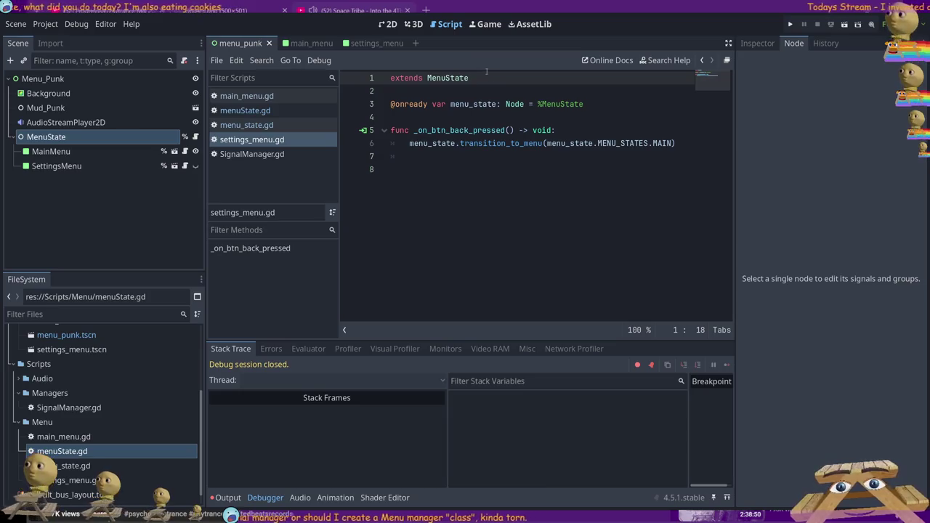
left_click(245, 111)
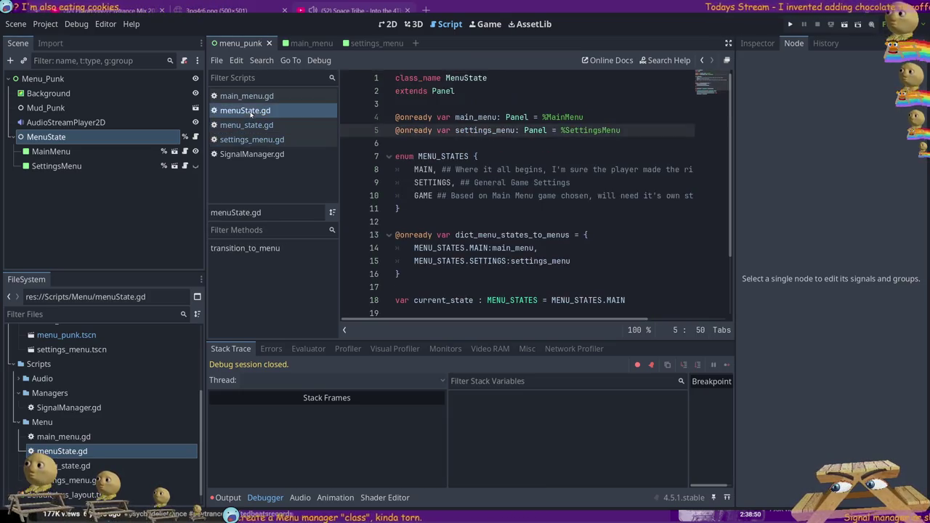
left_click(465, 78)
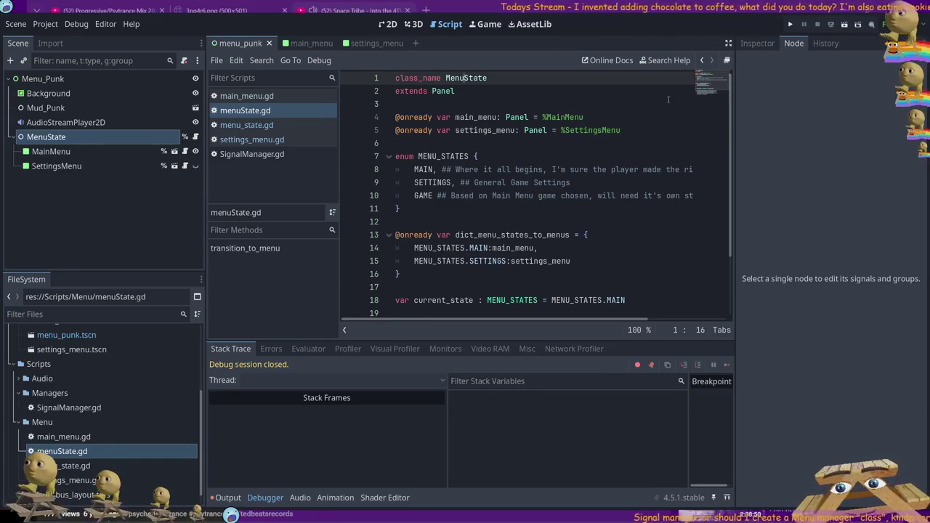
left_click(254, 140)
key("shift+Home")
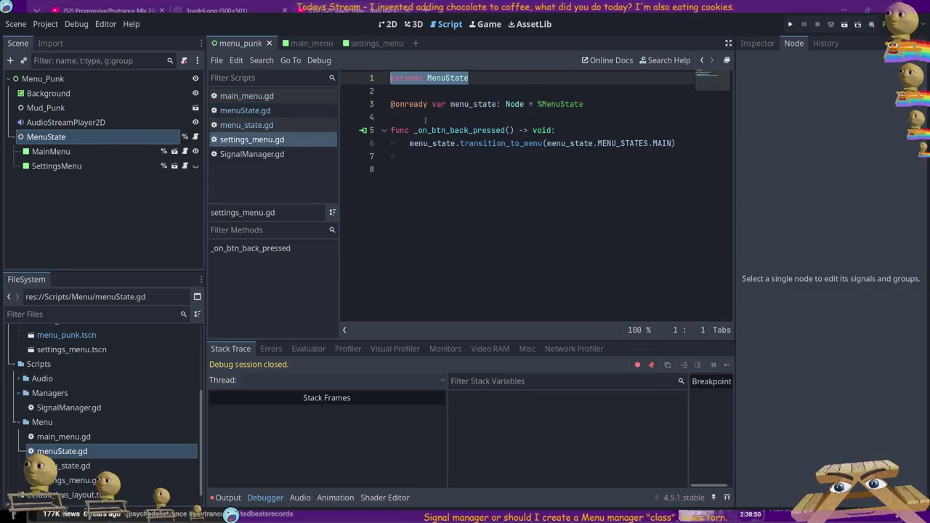
left_click(393, 106)
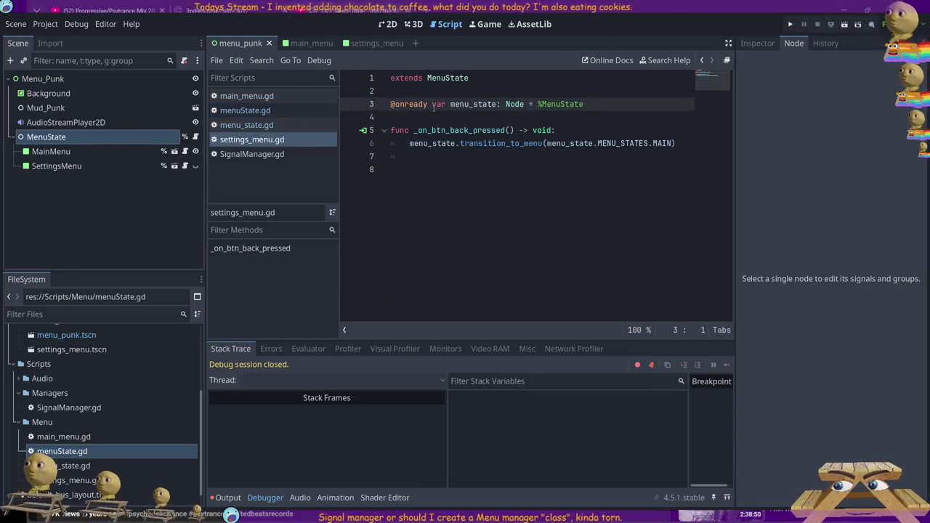
type("$")
key("BackSpace")
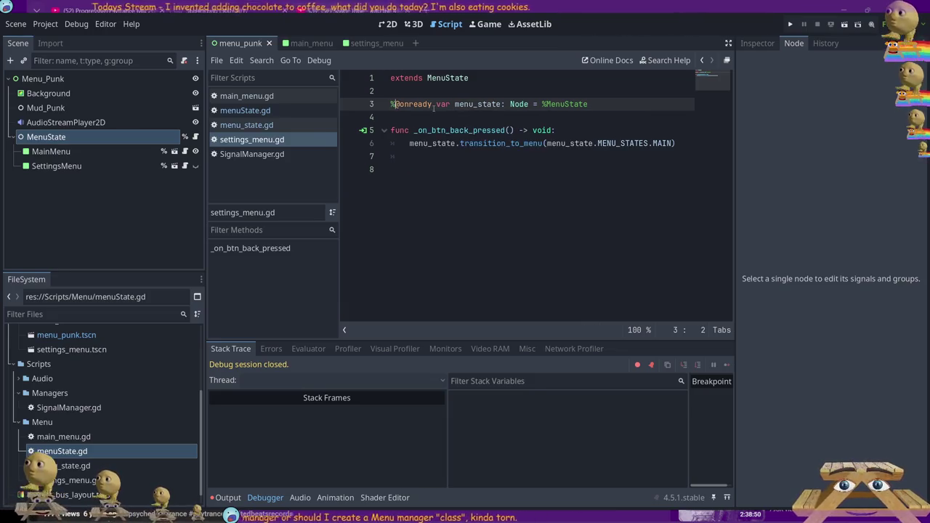
key("Right")
key("BackSpace")
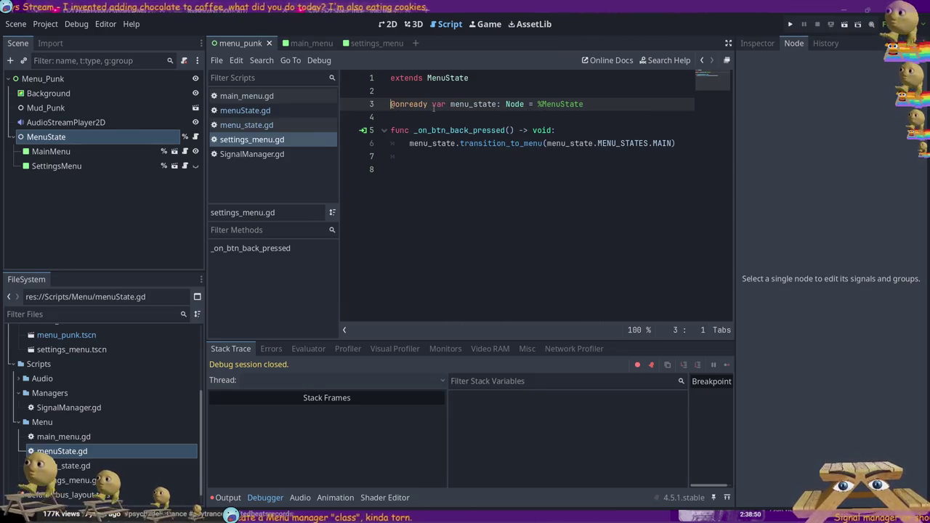
Comment out lines 3–7 of settings_menu.gd and add an empty line below.
left_click_drag(454, 163, 391, 104)
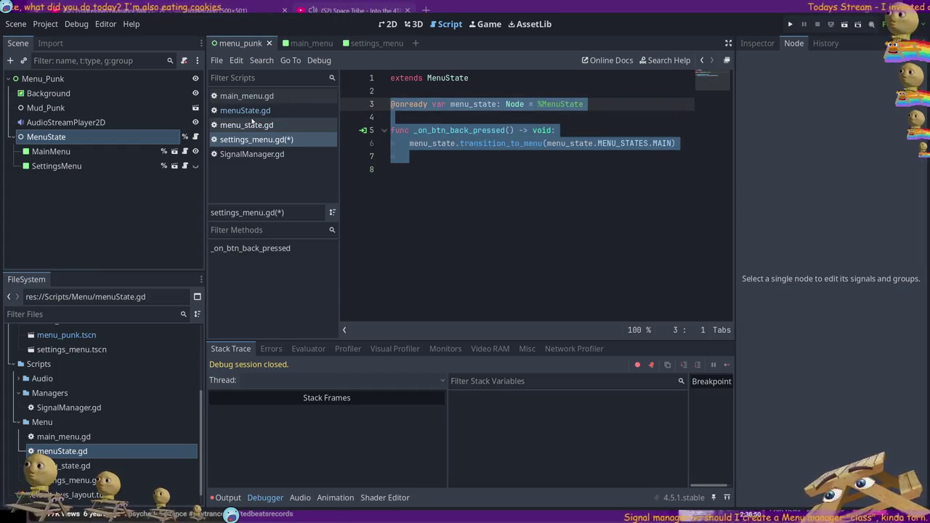
key("ctrl+k")
key("Down")
key("Down")
key("Down")
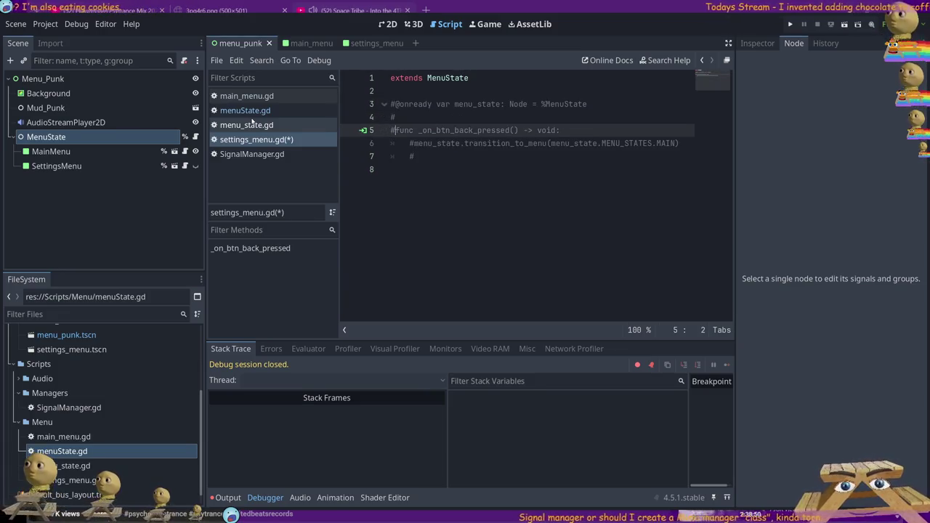
key("Return")
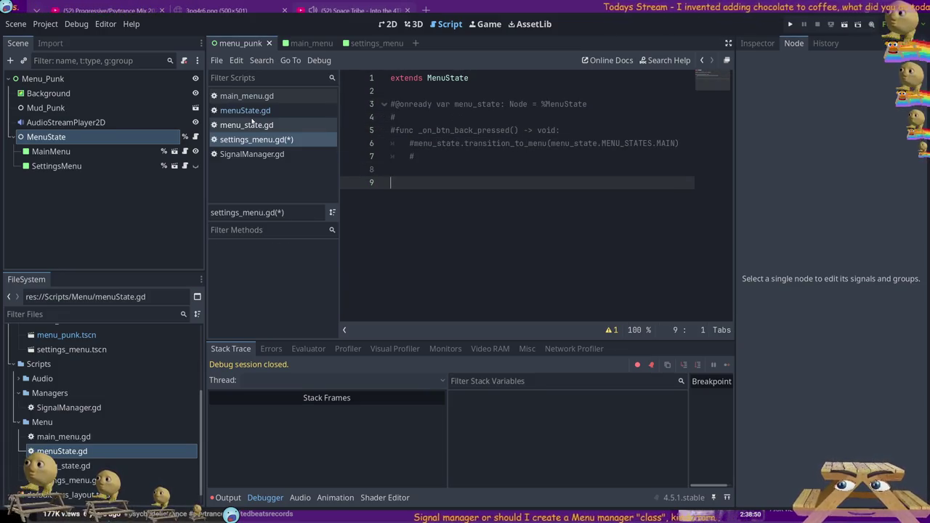
type("@onready var ms")
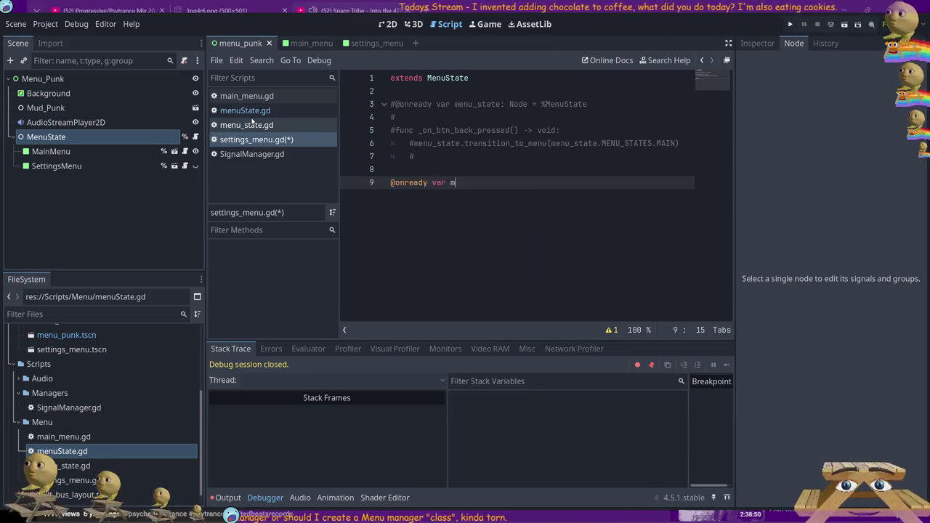
type(":")
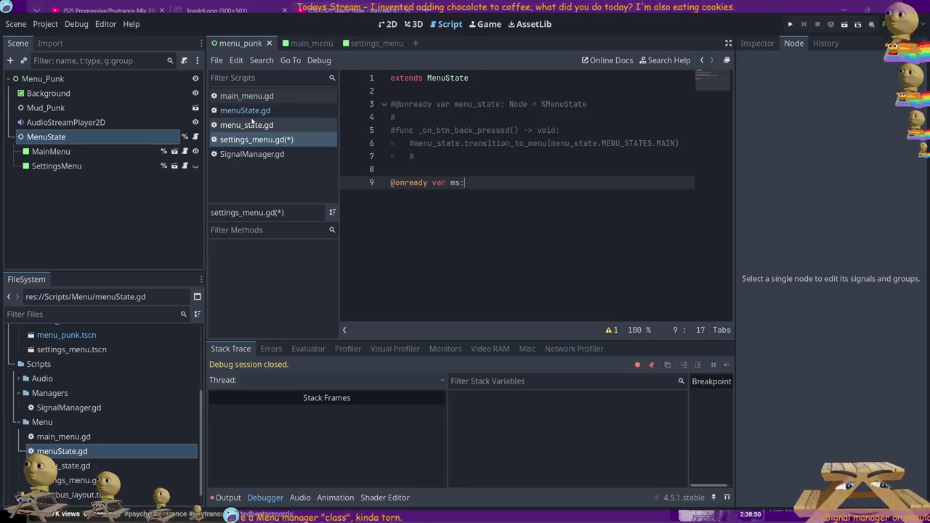
type("Menu")
key("Return")
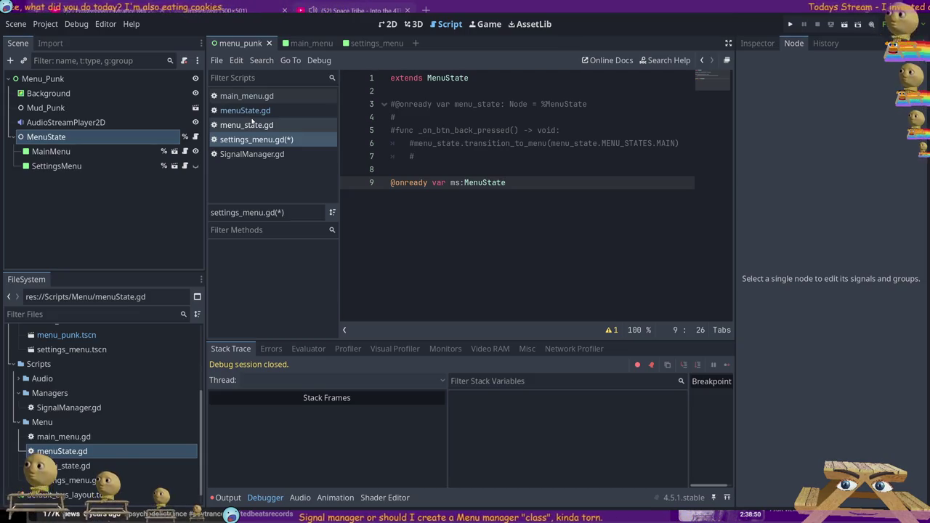
key("shift+Home")
key("BackSpace")
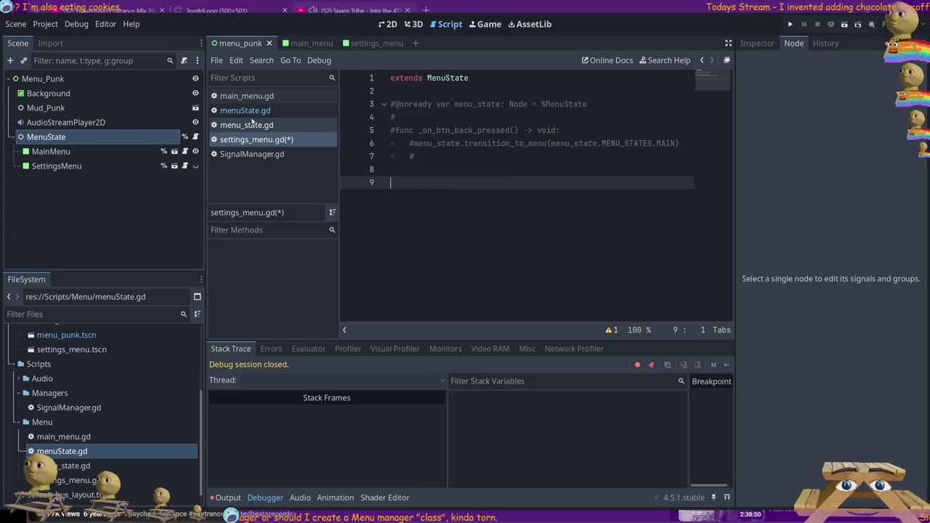
key("Up")
key("Up")
key("Up")
Copy the _on_btn_back_pressed header onto line 9 and start an indented body line.
key("shift+End")
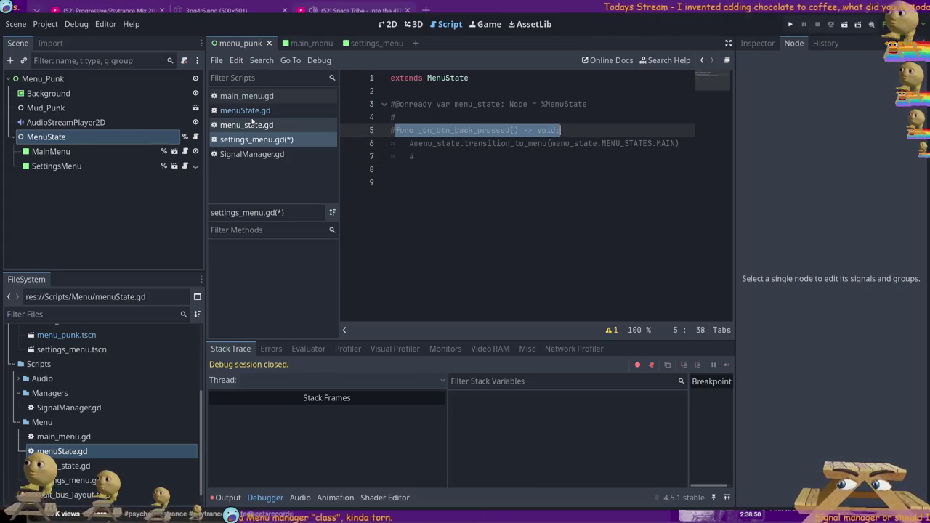
key("Down")
key("Down")
key("Down")
key("Up")
key("Up")
key("Up")
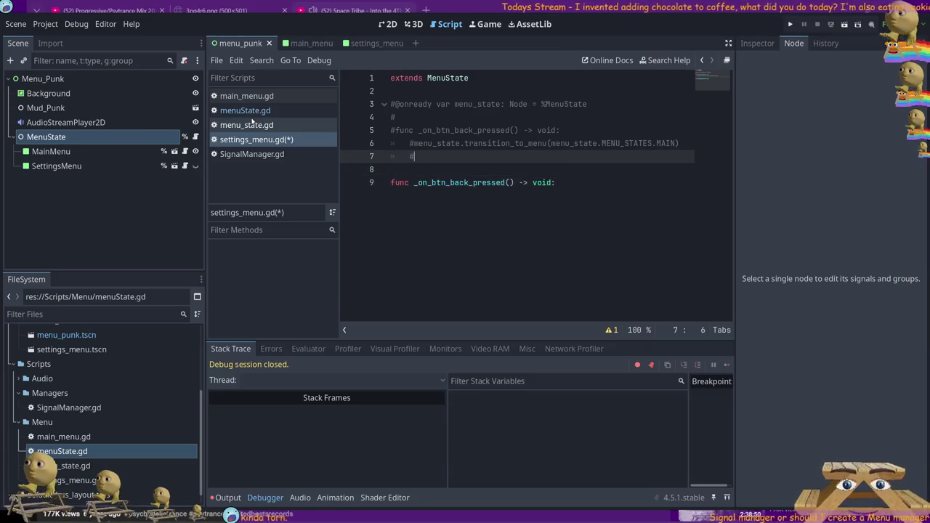
key("Down")
key("Down")
key("Down")
key("Return")
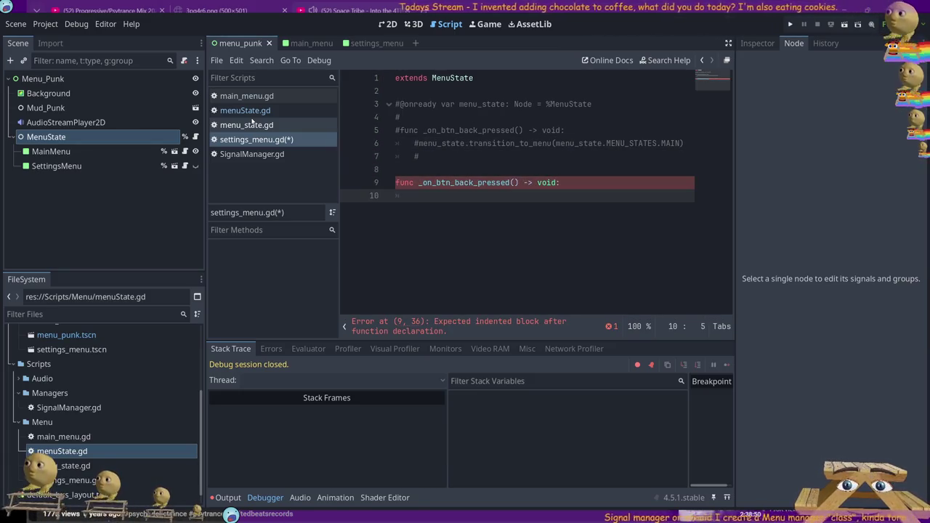
Write the body as MenuState.transition_to_menu, fixing the misspelled 'transtion'.
type("Men")
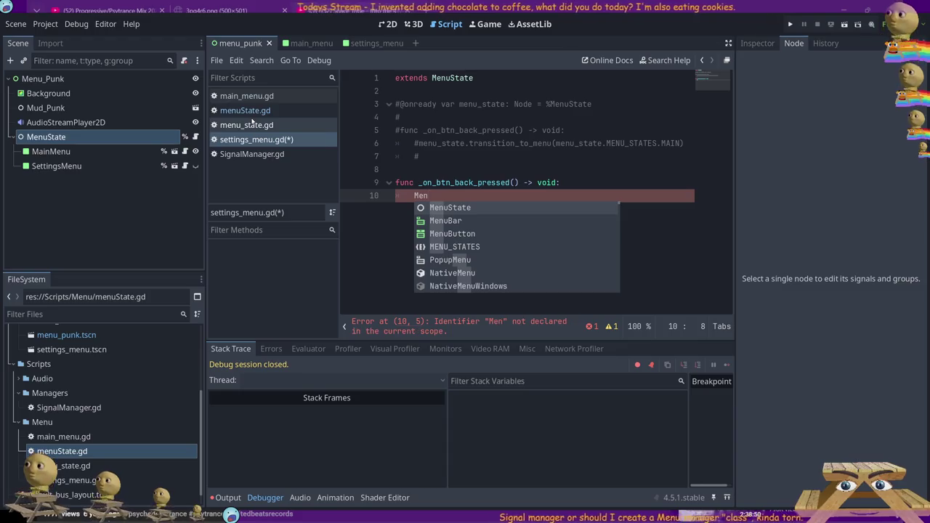
type("u")
key("Return")
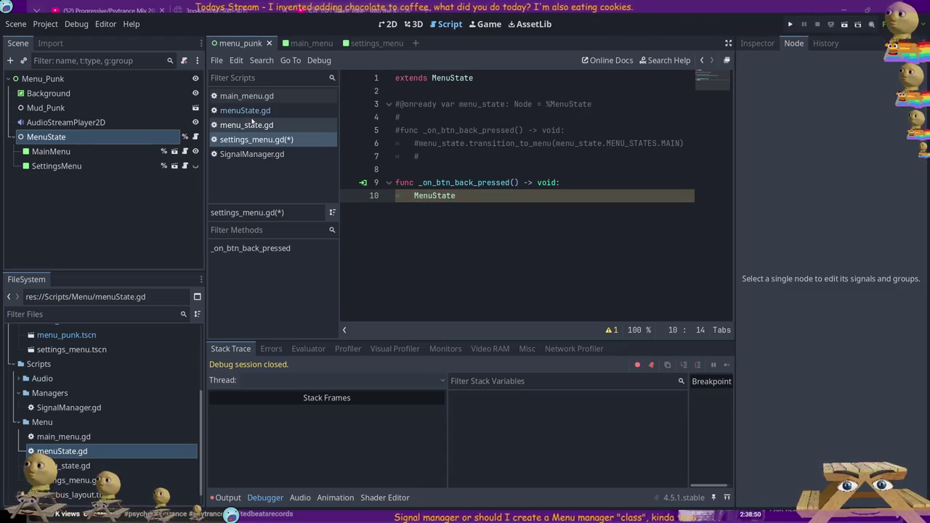
type(".transtion")
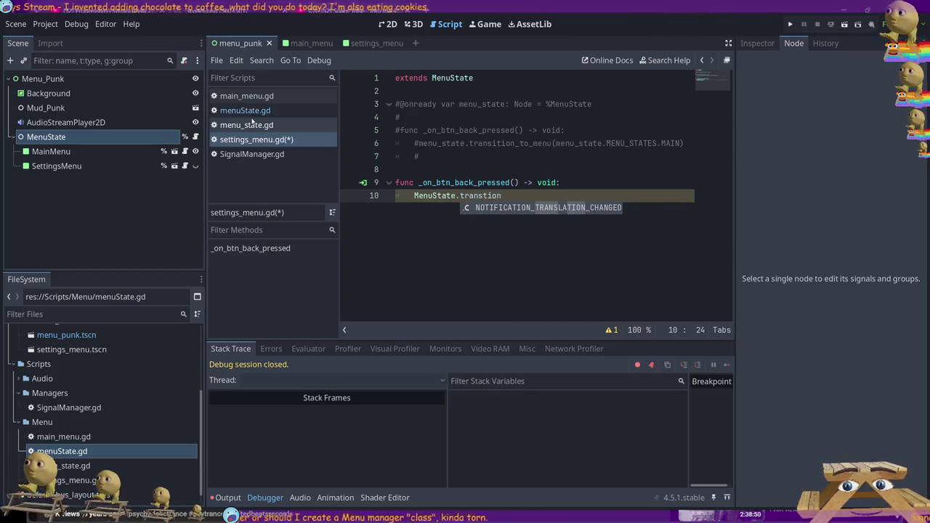
double_click(510, 143)
key("ctrl+c")
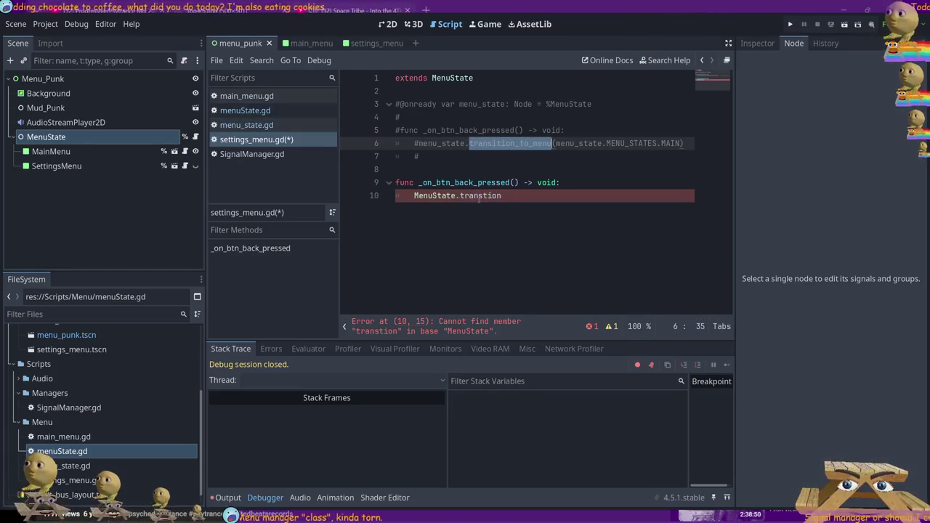
double_click(479, 196)
key("ctrl+v")
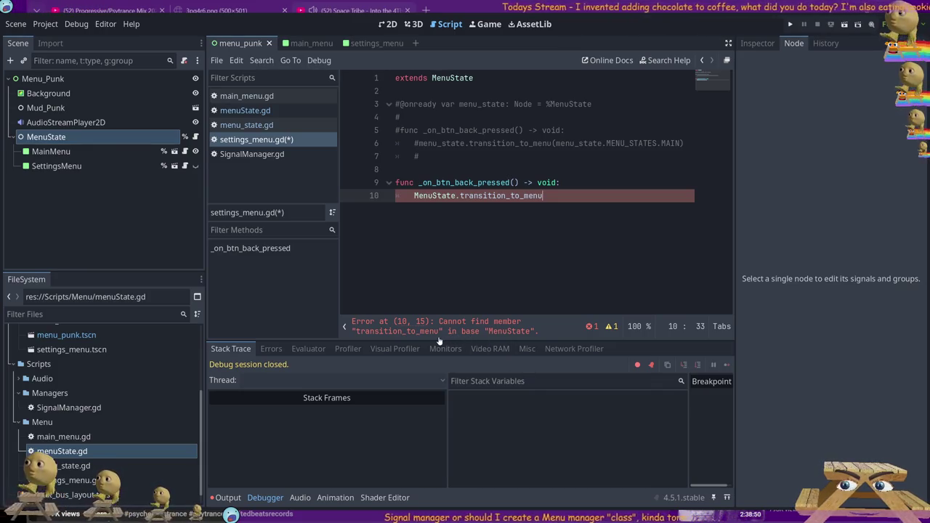
left_click(247, 111)
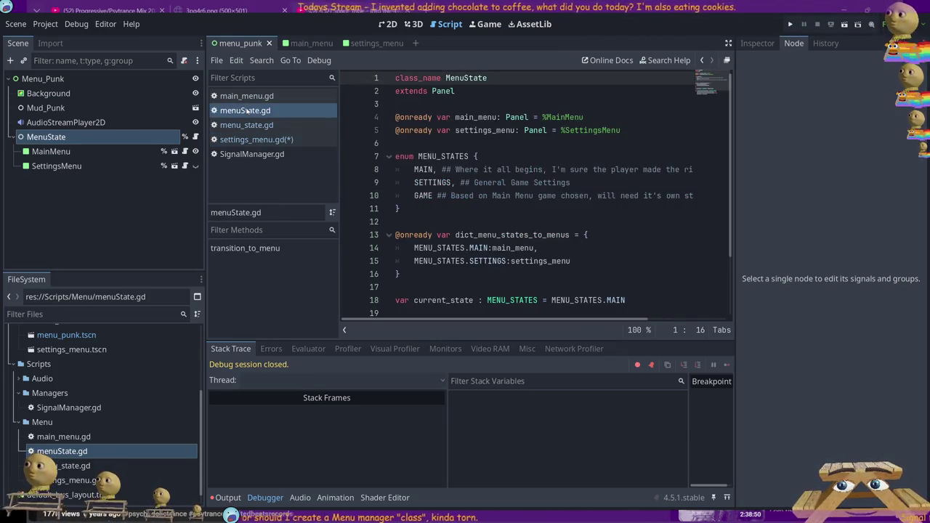
Rename menuState.gd's class to ms and save, then glance at SignalManager.gd.
double_click(466, 78)
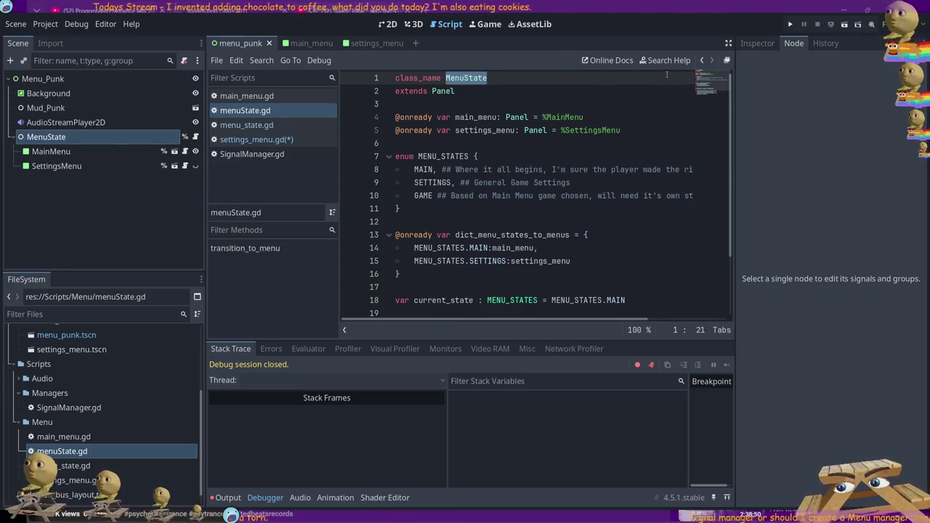
type("ms")
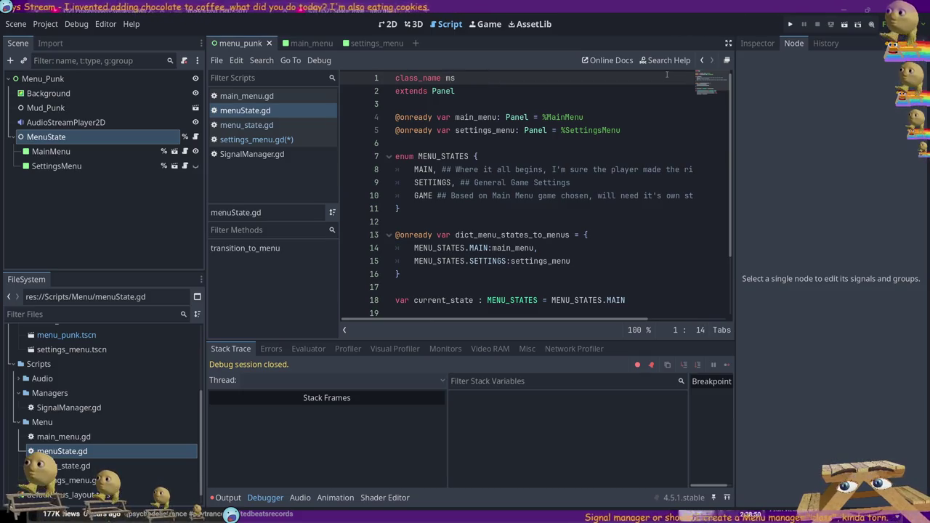
key("ctrl+s")
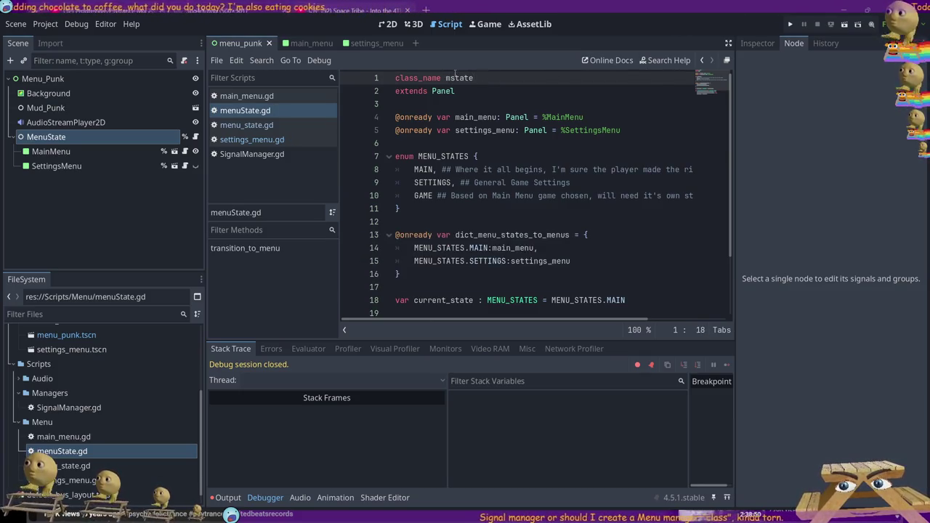
left_click(242, 157)
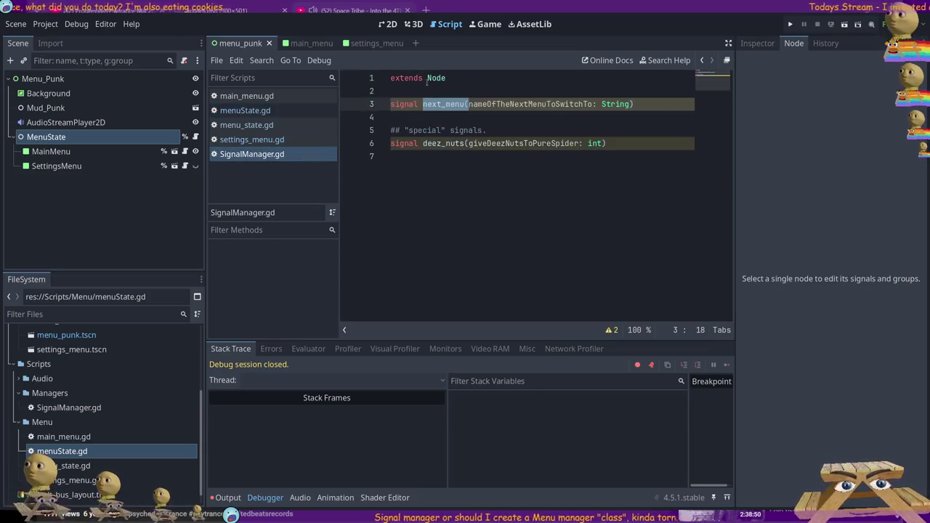
left_click(260, 140)
In settings_menu.gd, replace MenuState with mstate on lines 1 and 10, clearing the method call.
double_click(451, 77)
type("mstate")
double_click(434, 195)
type("mstate")
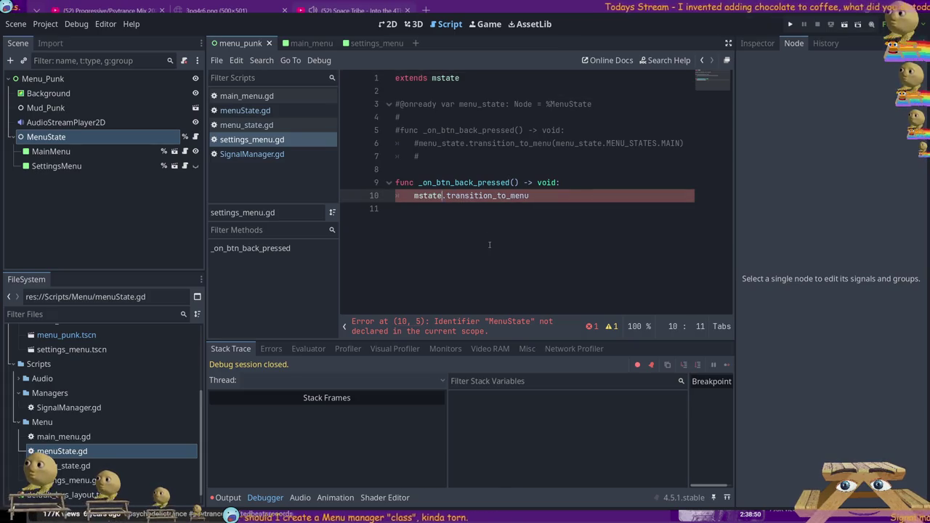
left_click_drag(538, 195, 442, 196)
key("BackSpace")
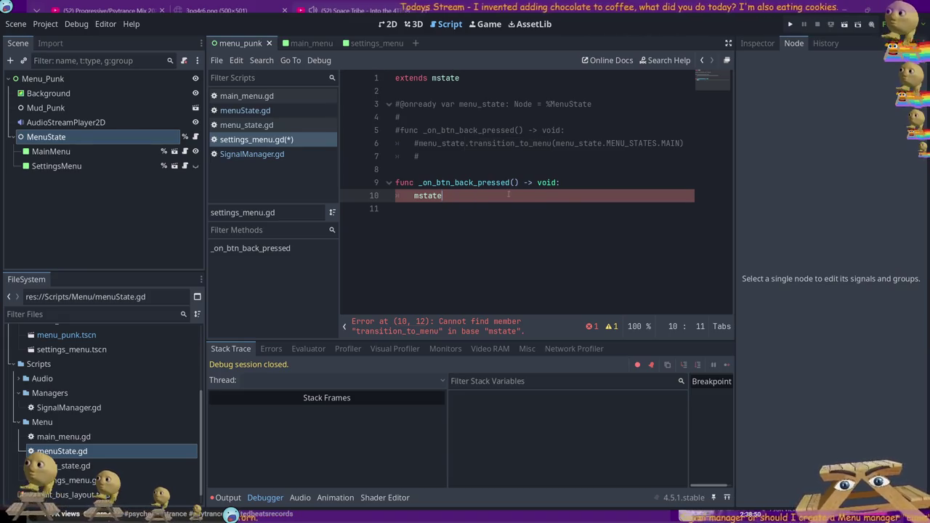
type(".")
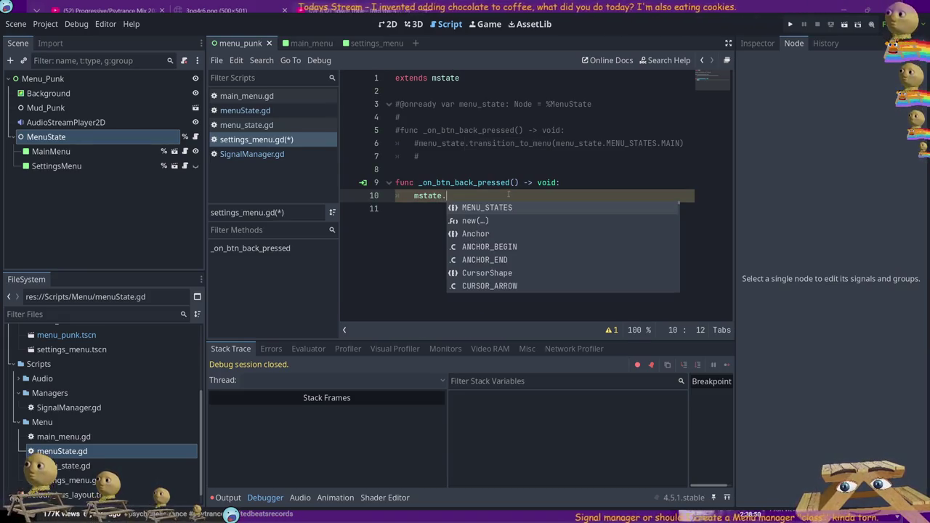
Re-enter transition_to_menu after mstate on line 10.
scroll(512, 239, "down", 3)
scroll(512, 240, "down", 2)
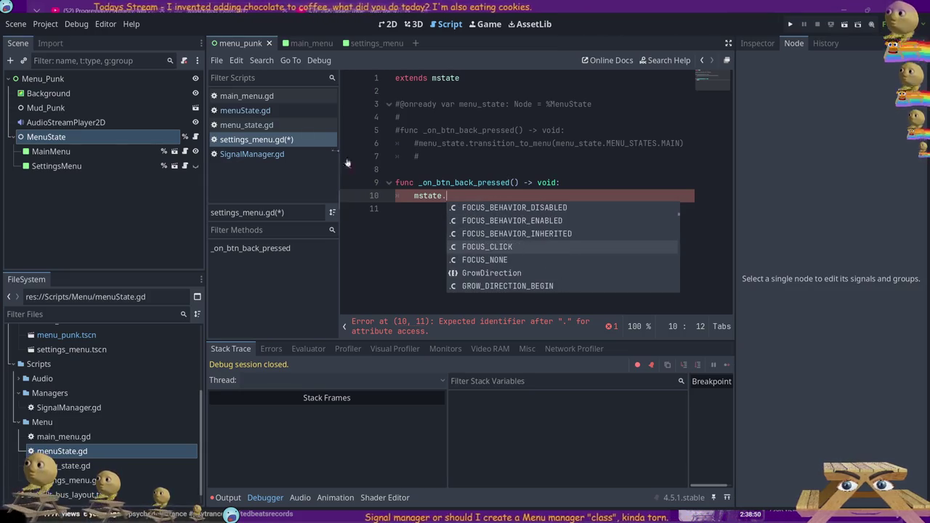
type("tra")
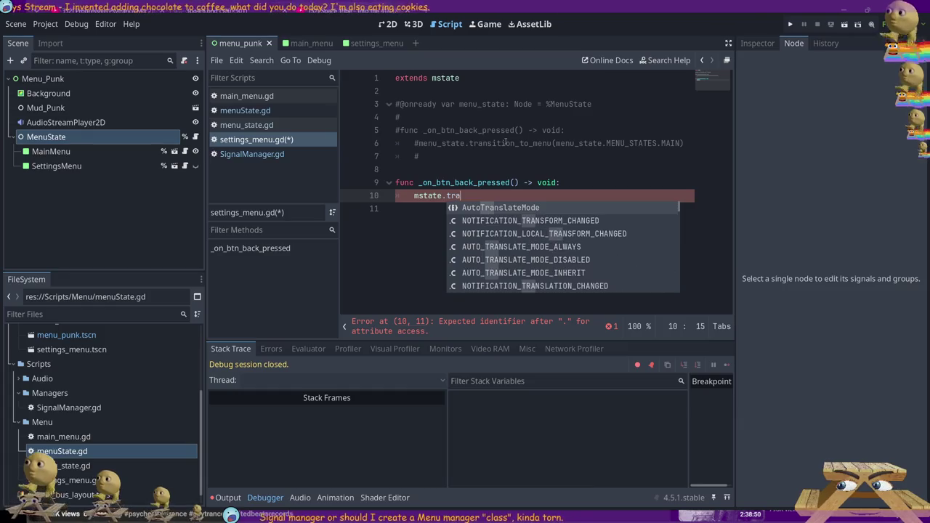
type("nsition")
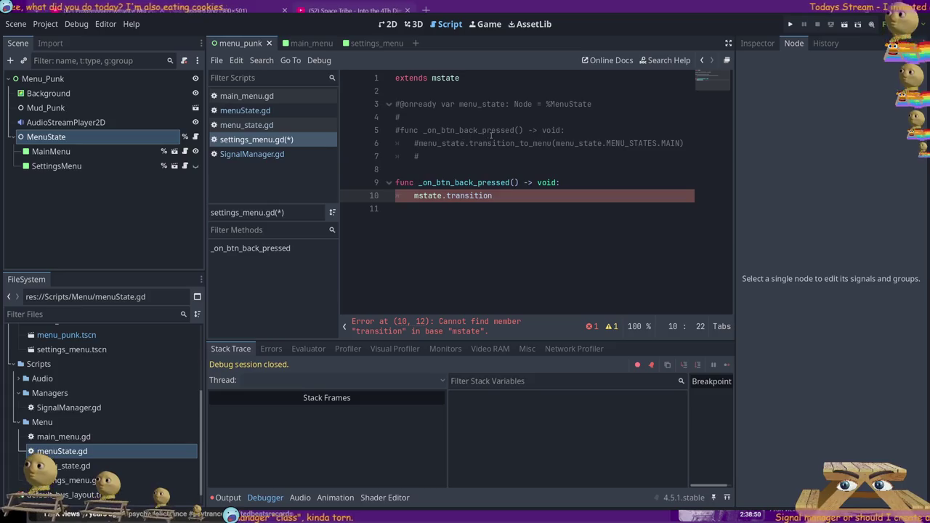
double_click(491, 131)
double_click(502, 143)
double_click(490, 196)
key("ctrl+v")
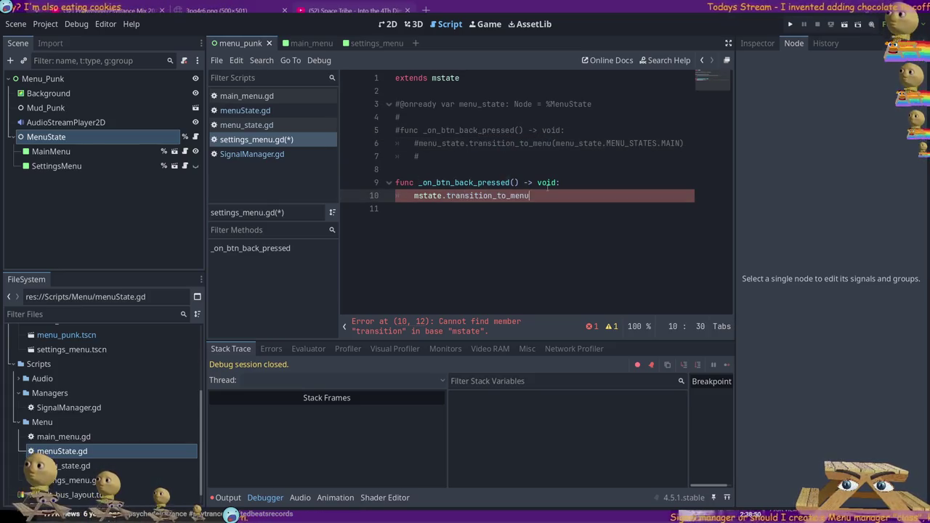
Review main_menu.gd, menuState.gd's transition_to_menu and SignalManager.gd, ending on settings_menu.gd line 8.
left_click(258, 112)
left_click(253, 154)
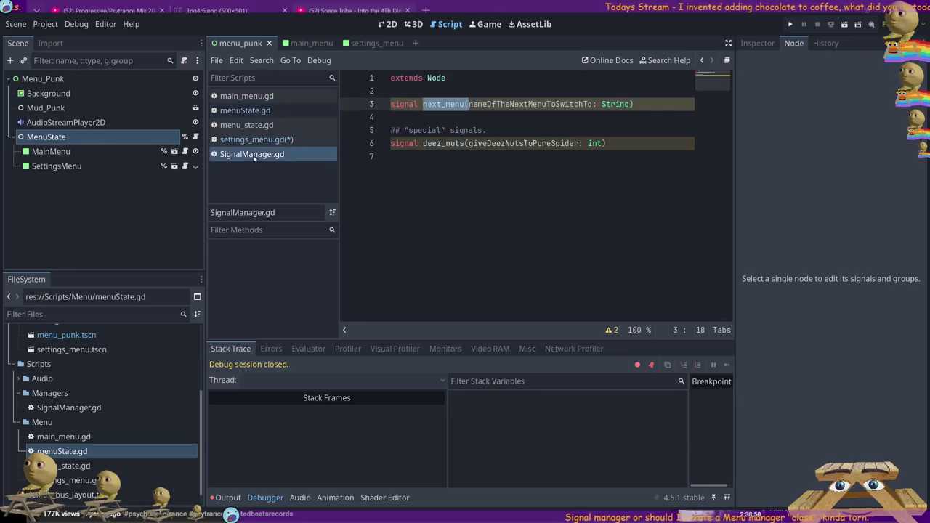
left_click(251, 140)
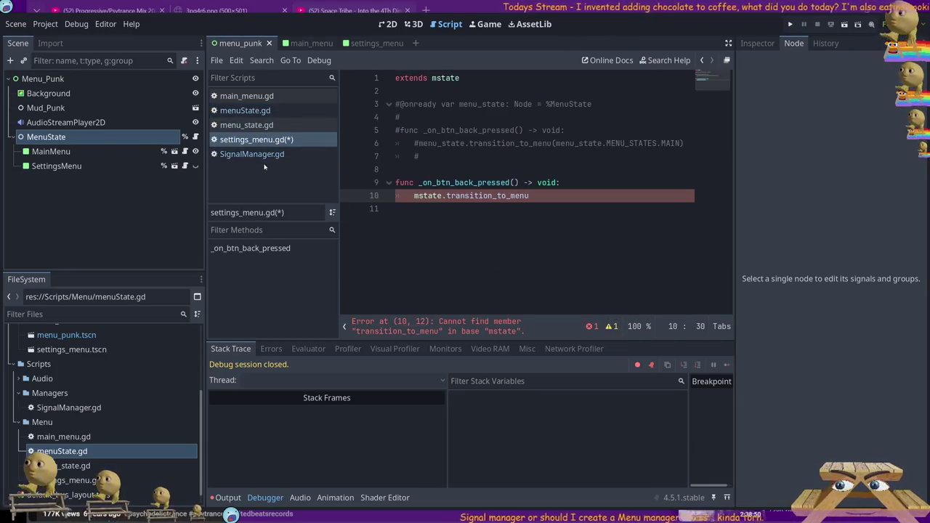
left_click(244, 95)
left_click(243, 110)
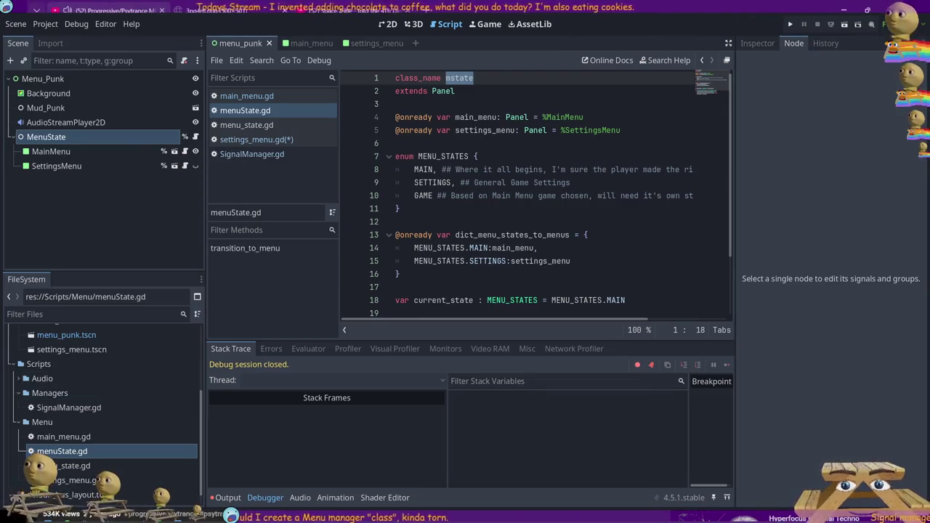
scroll(538, 197, "down", 2)
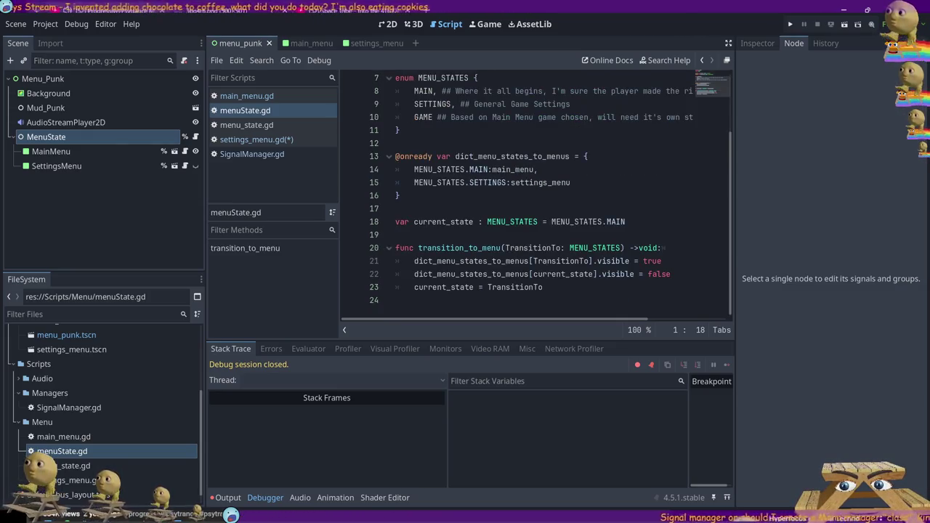
double_click(489, 249)
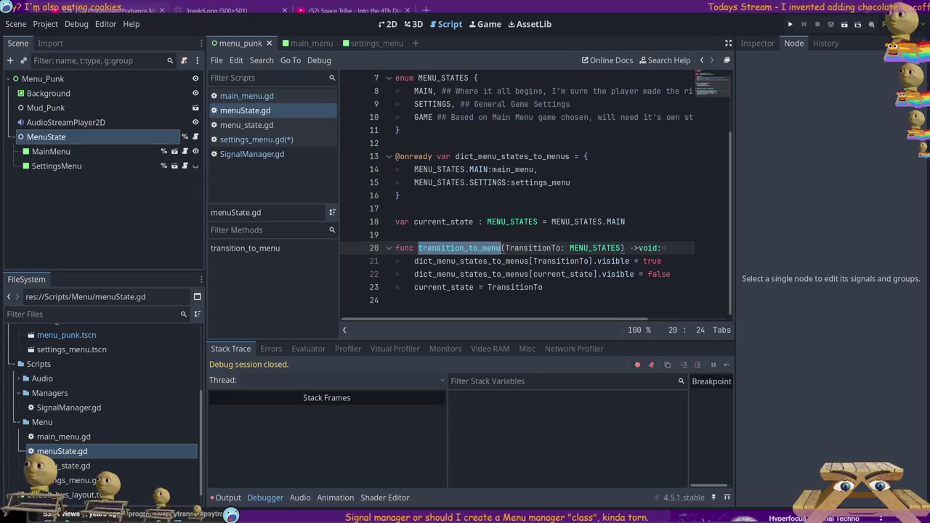
left_click(255, 155)
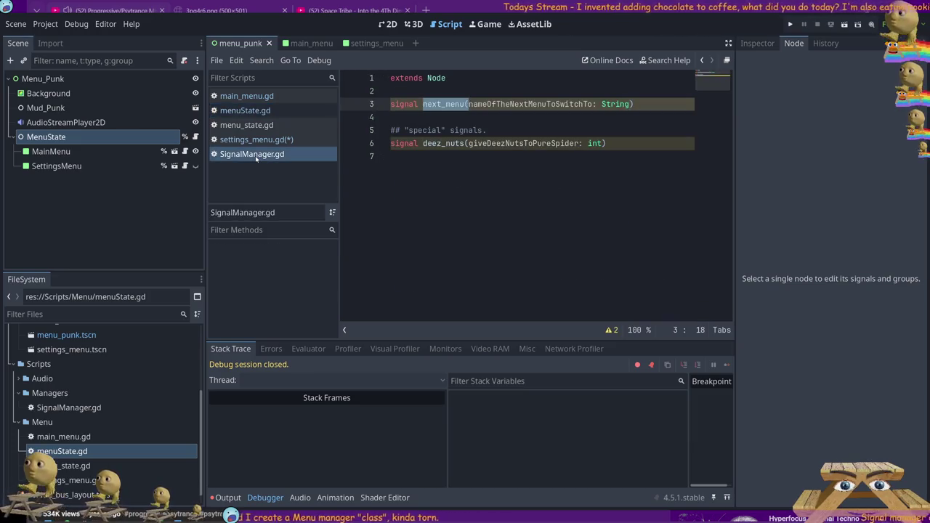
left_click(252, 141)
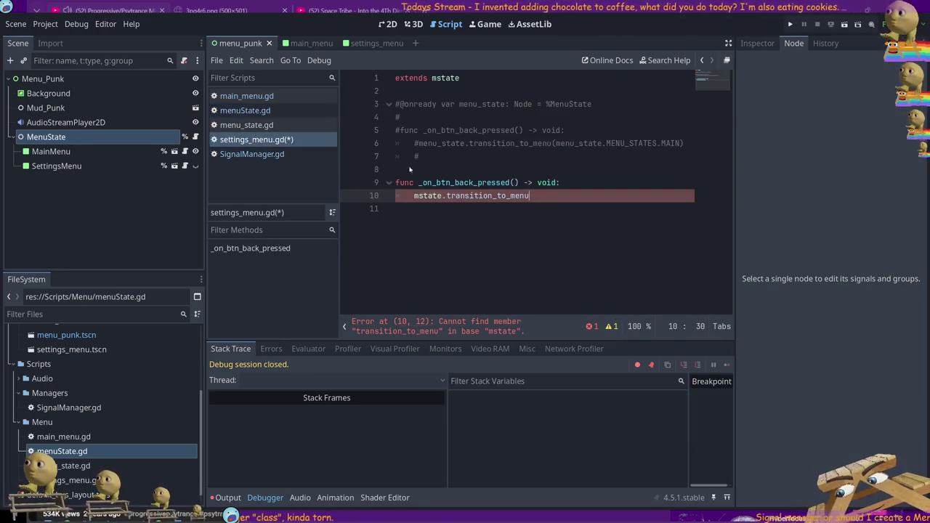
left_click(535, 169)
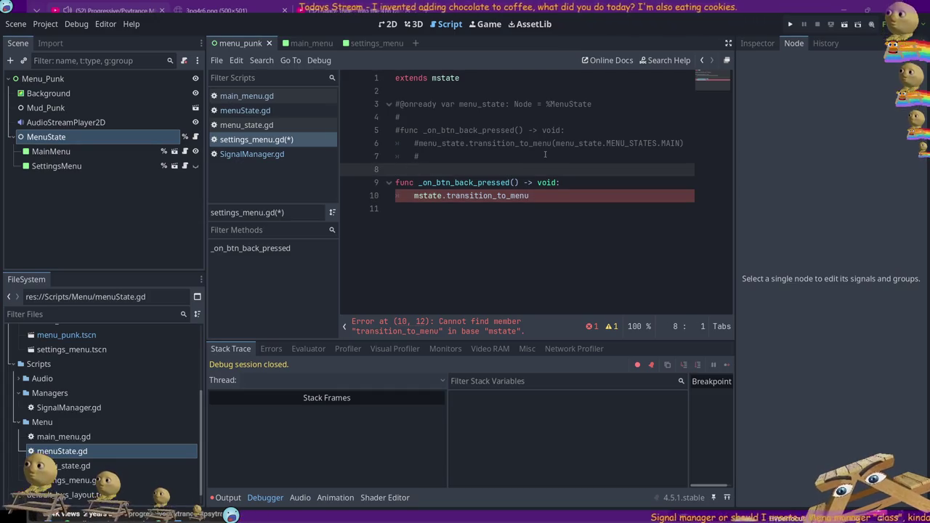
key("Return")
key("Return")
key("Up")
type("@onready mst")
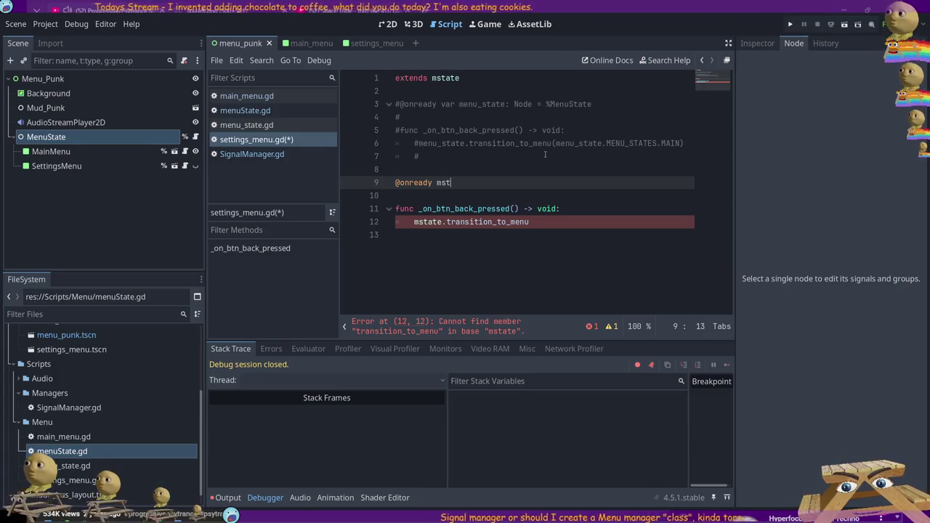
type("s")
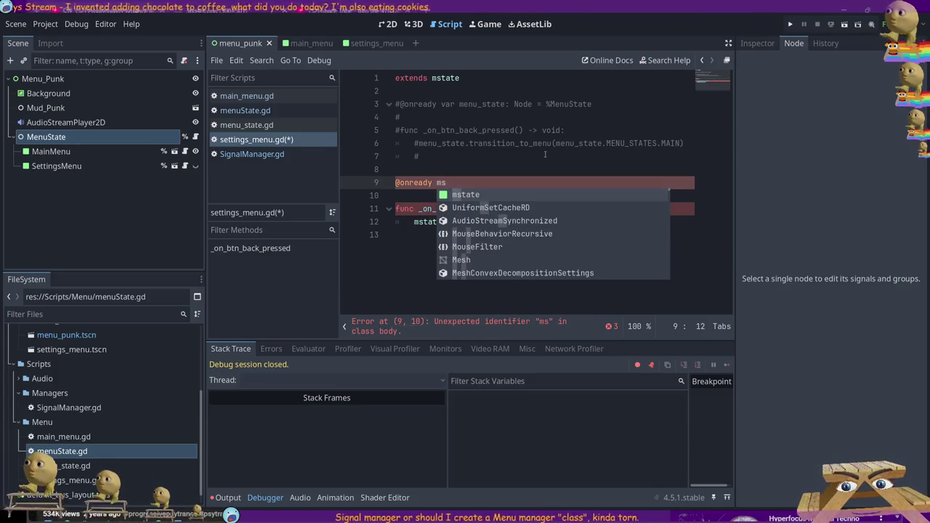
key("Escape")
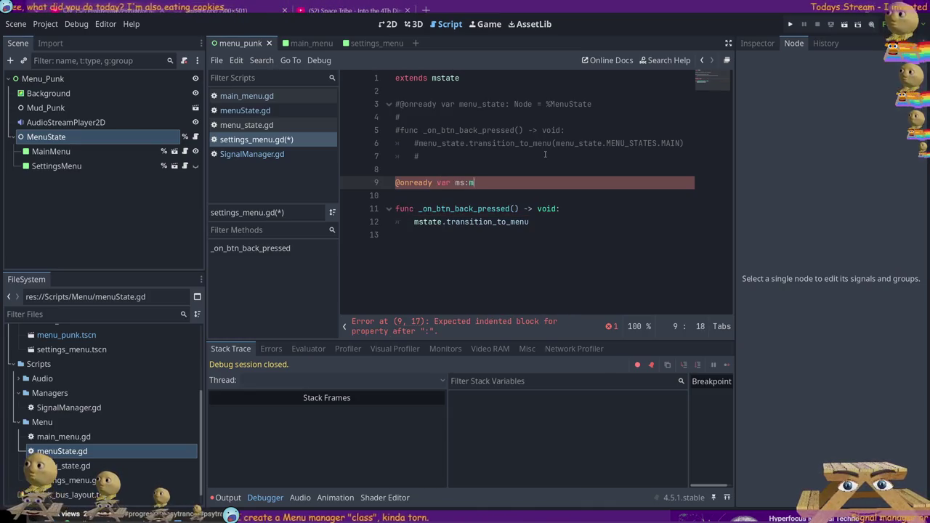
type("var ms:mstate")
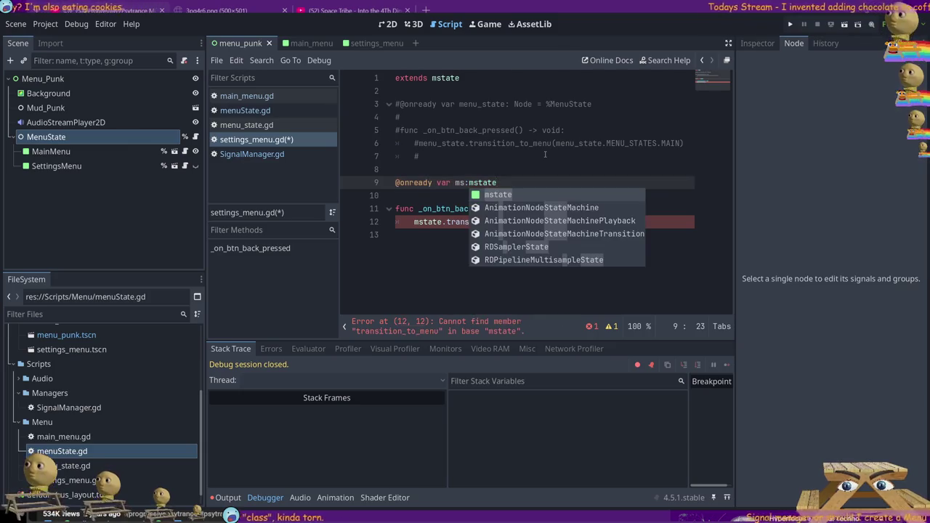
key("Escape")
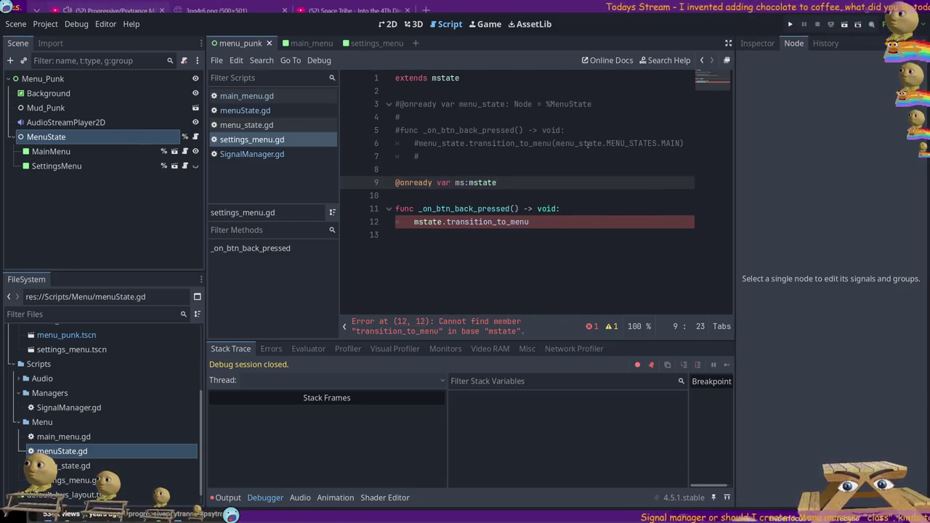
Replace the back handler's call on line 12 with ms.transition_to_menu(ms.MENU_STATES.MAIN).
double_click(434, 222)
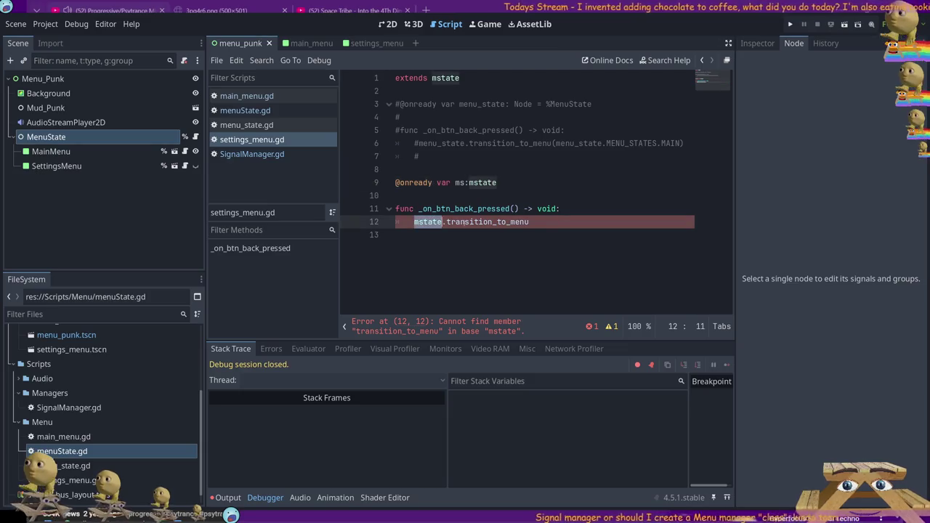
key("shift+End")
type("ms./")
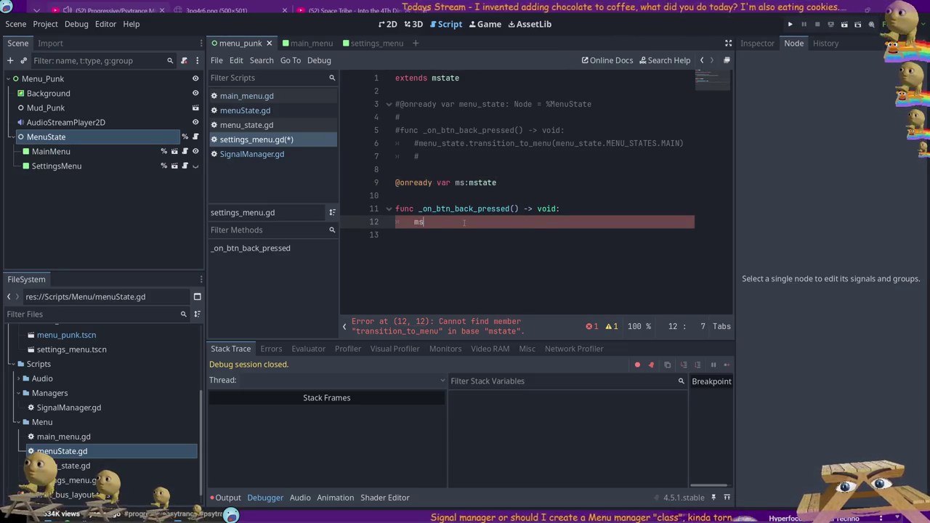
key("BackSpace")
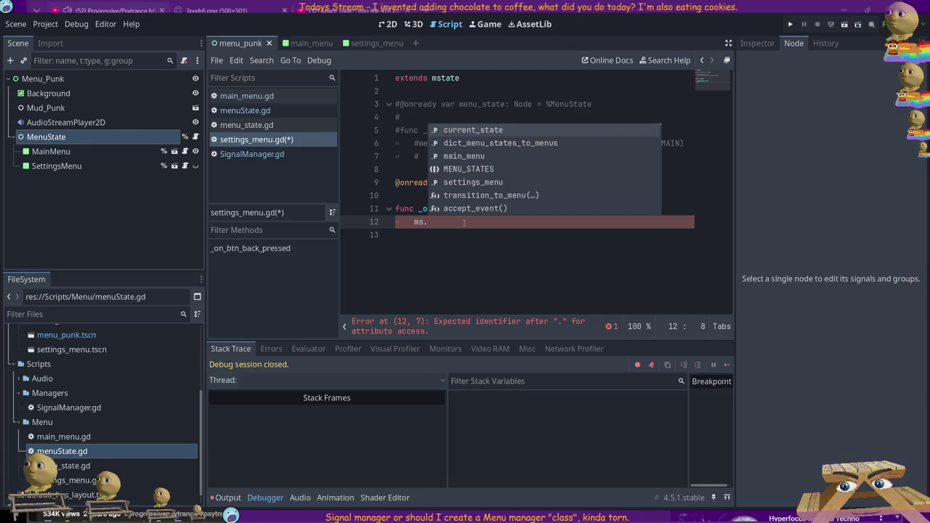
type("tr")
key("Return")
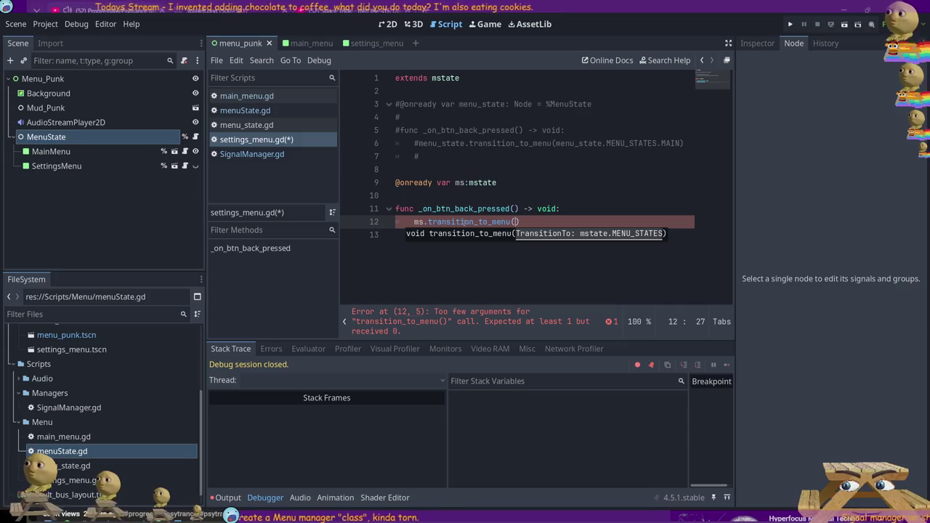
type("ms")
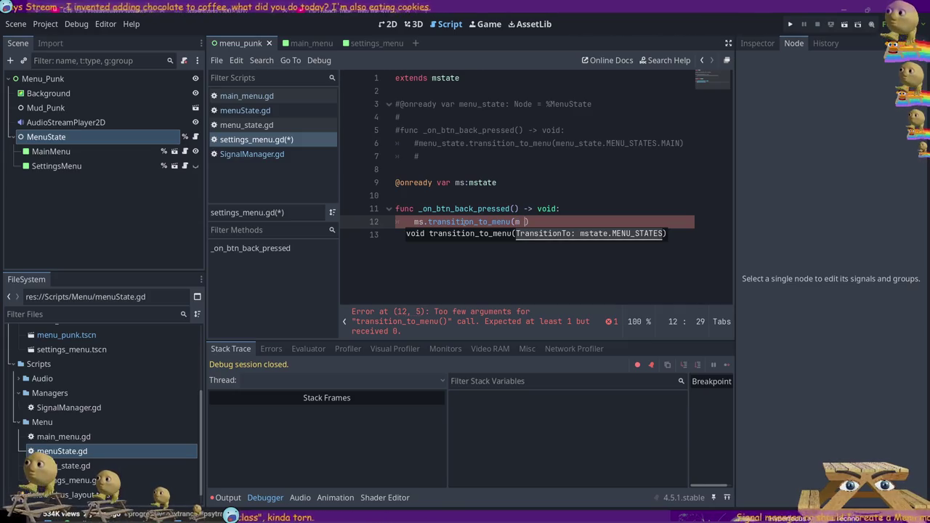
type(".MEn")
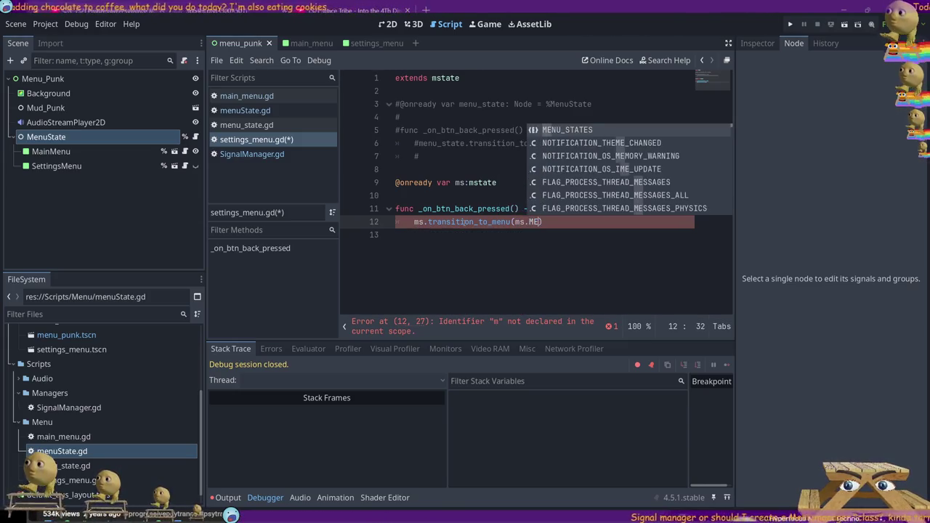
key("Return")
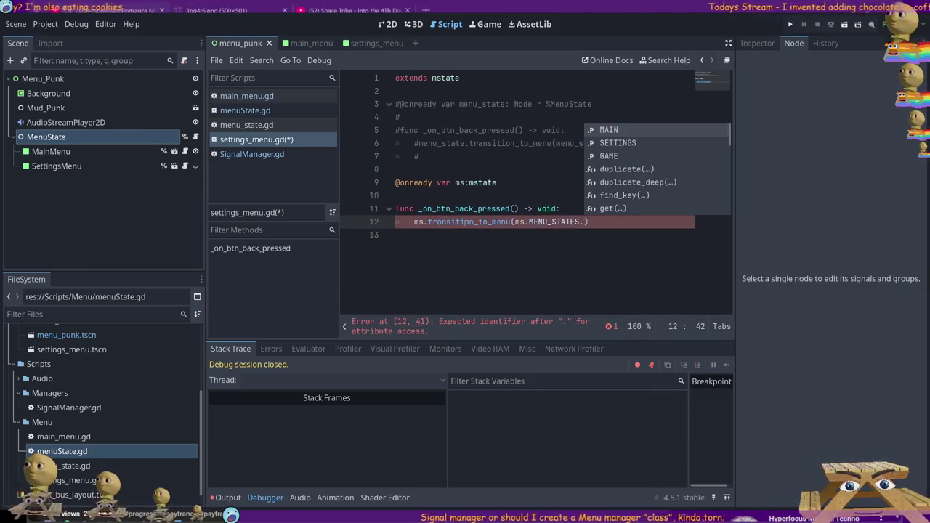
key("Return")
Save settings_menu.gd and run the project, which halts on a Nil invalid-call error.
key("ctrl+s")
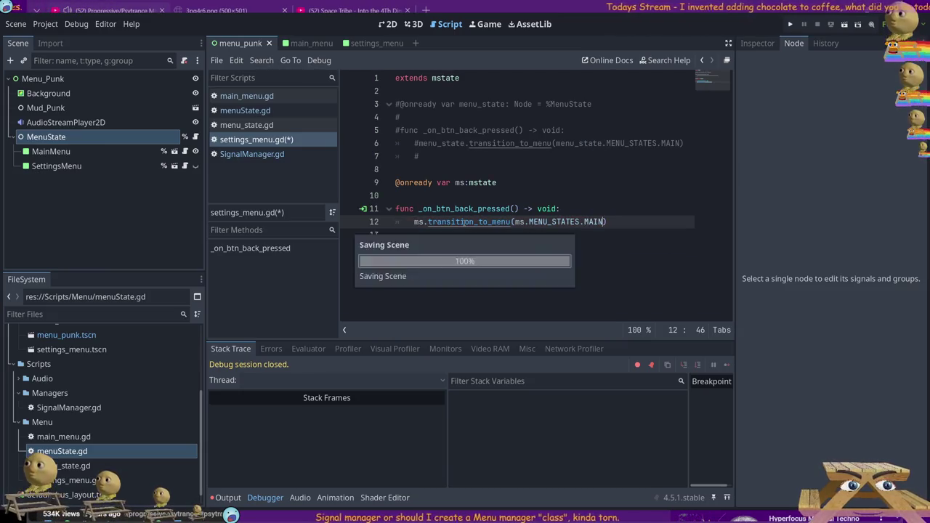
left_click(479, 161)
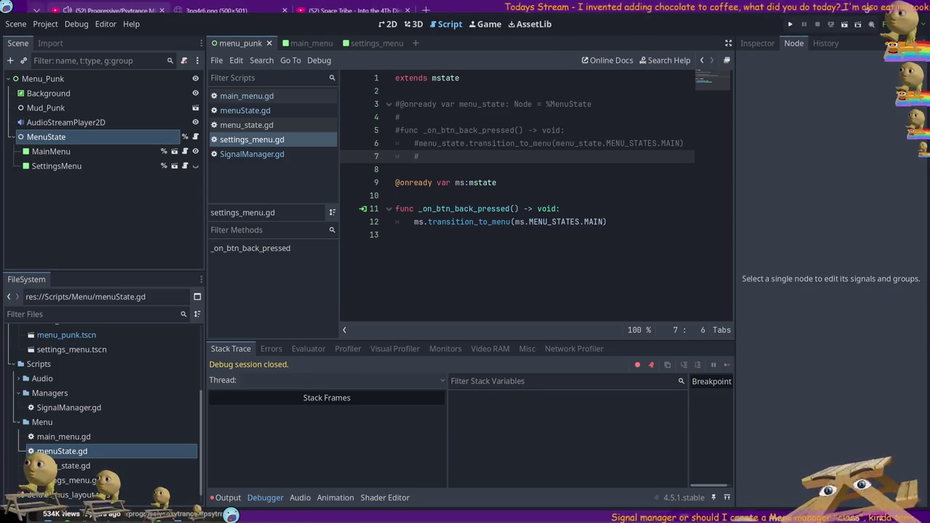
key("F5")
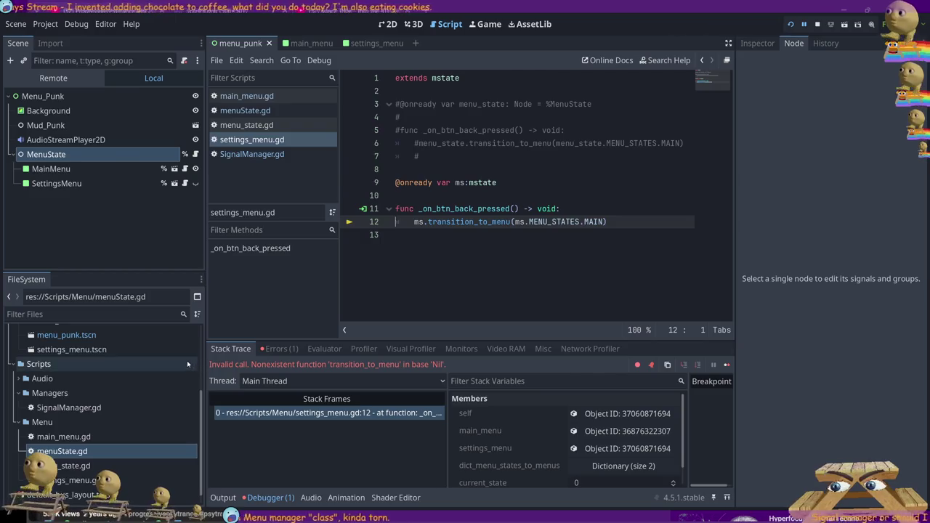
Switch to menuState.gd and stop the running game.
left_click(449, 194)
left_click(511, 186)
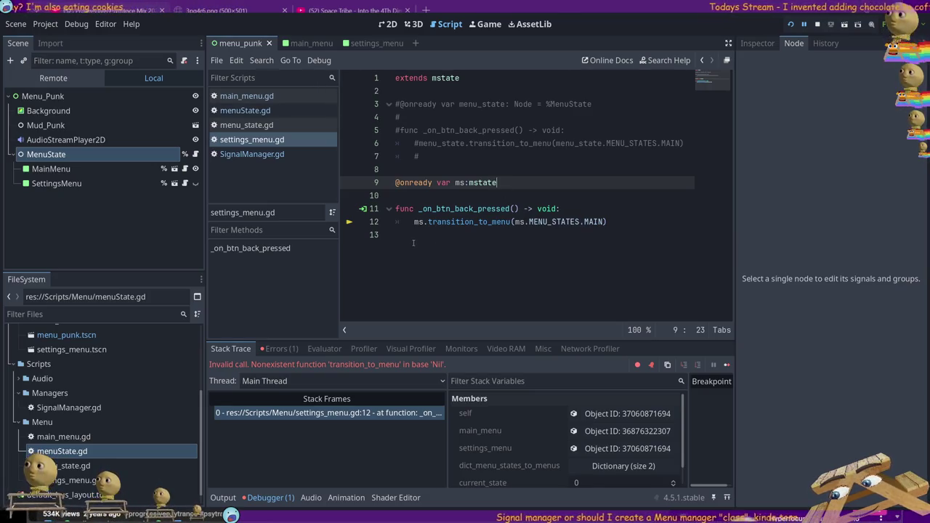
left_click(241, 112)
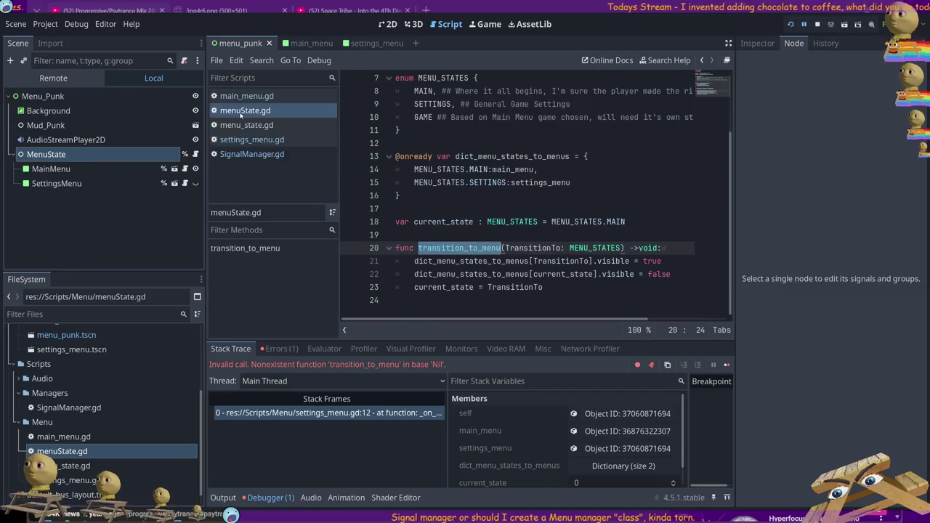
left_click(817, 24)
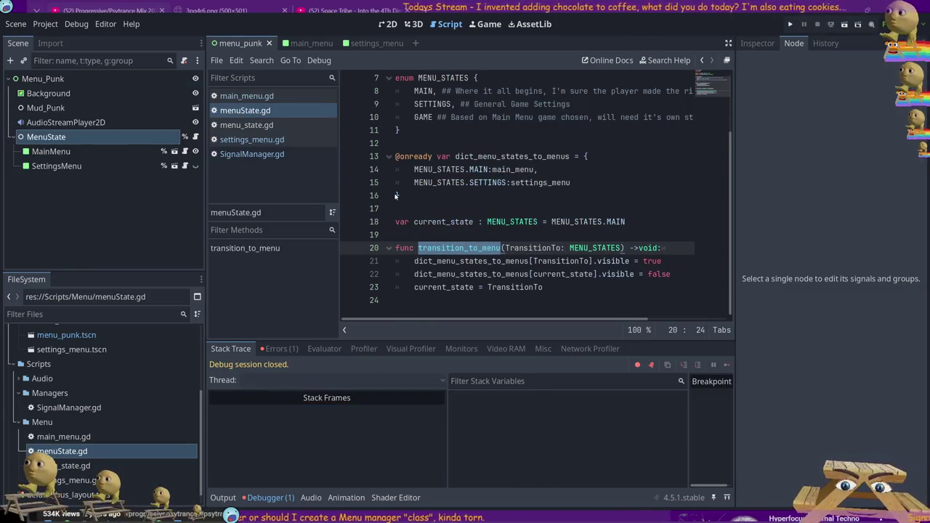
Review menuState.gd's 'class_name mstate' / 'extends Panel' lines and the transition_to_menu function body.
scroll(377, 174, "up", 2)
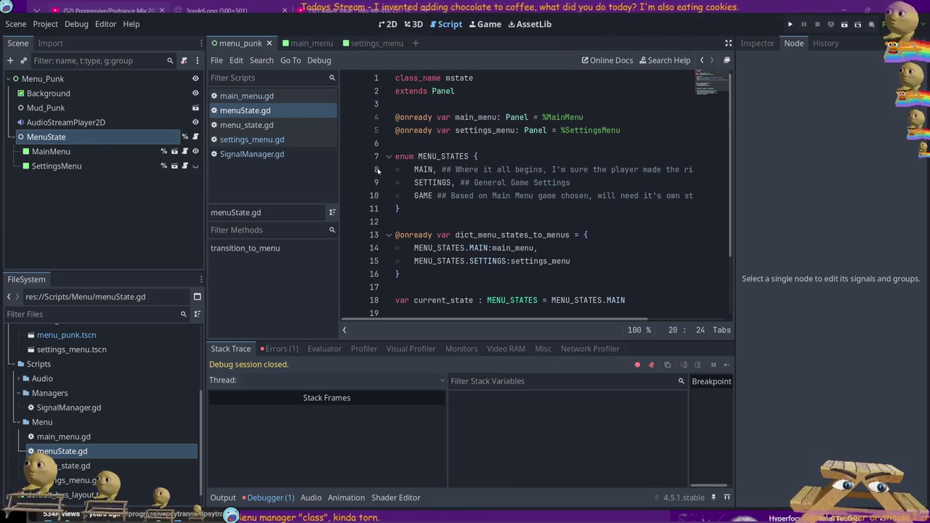
left_click_drag(457, 91, 391, 77)
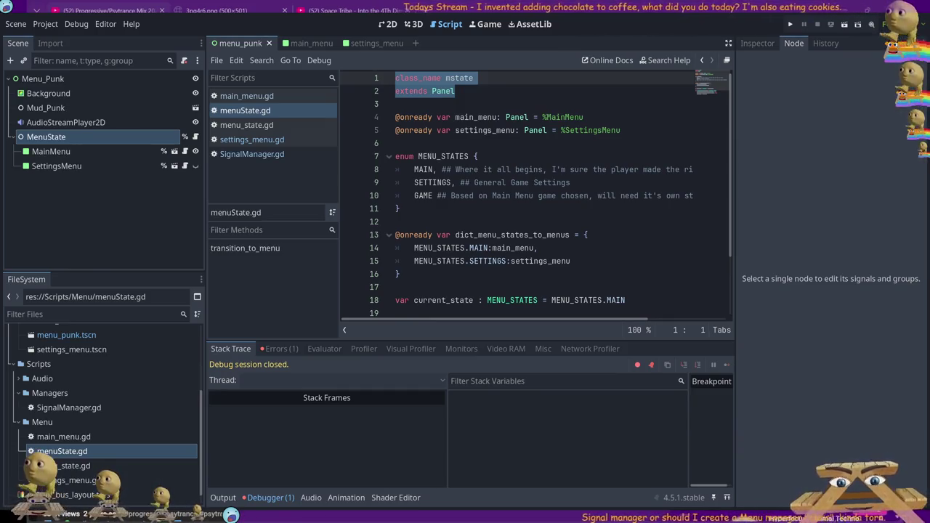
left_click(485, 105)
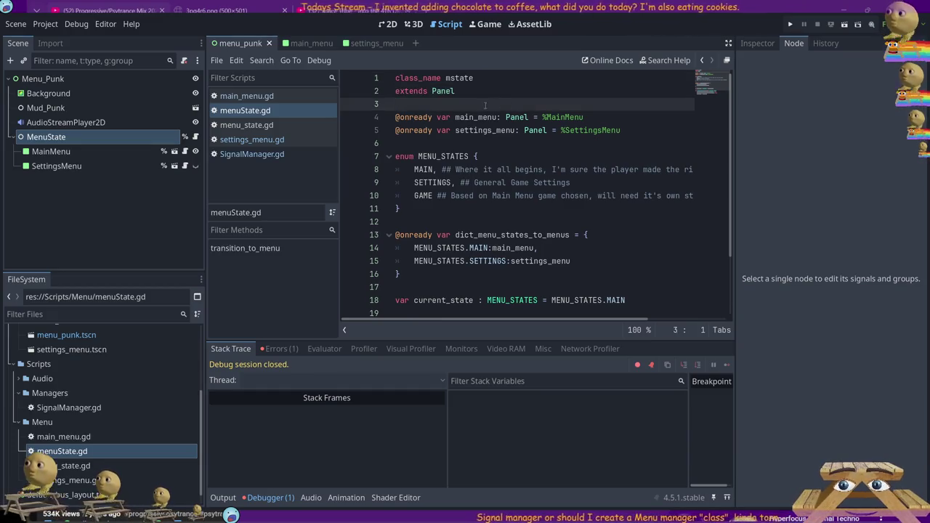
scroll(479, 274, "down", 2)
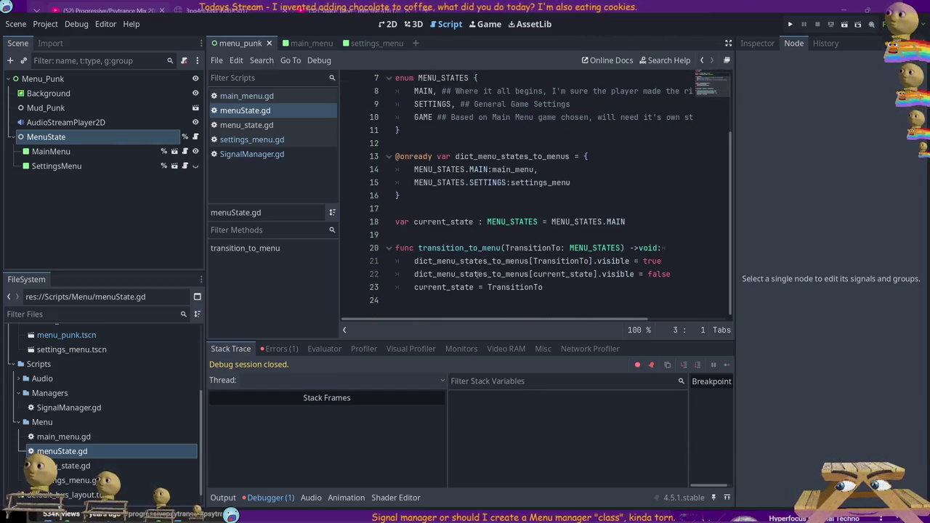
left_click_drag(545, 298, 396, 236)
left_click(469, 145)
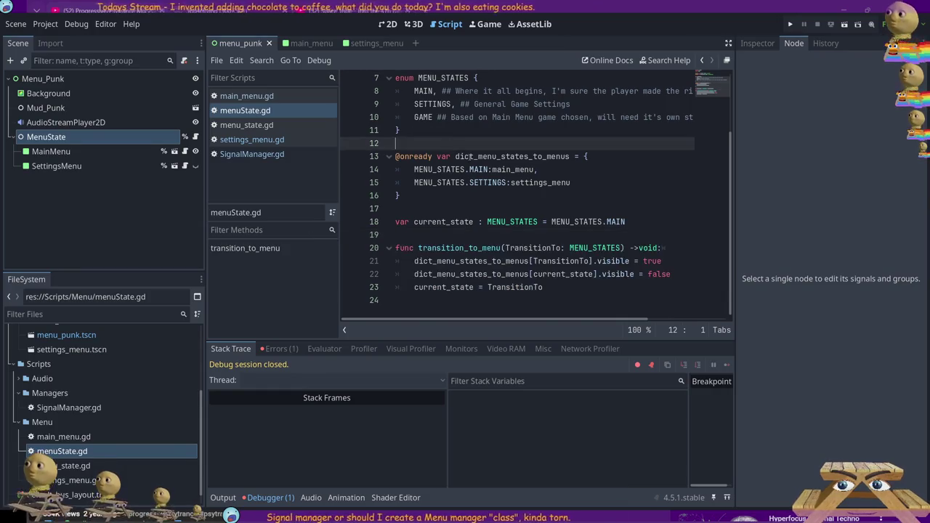
scroll(470, 157, "up", 2)
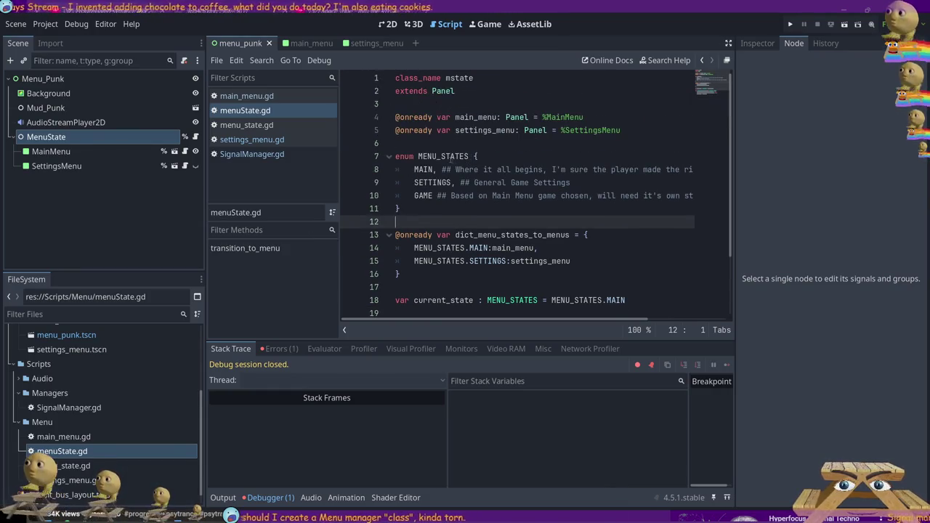
scroll(449, 189, "down", 2)
scroll(448, 259, "up", 2)
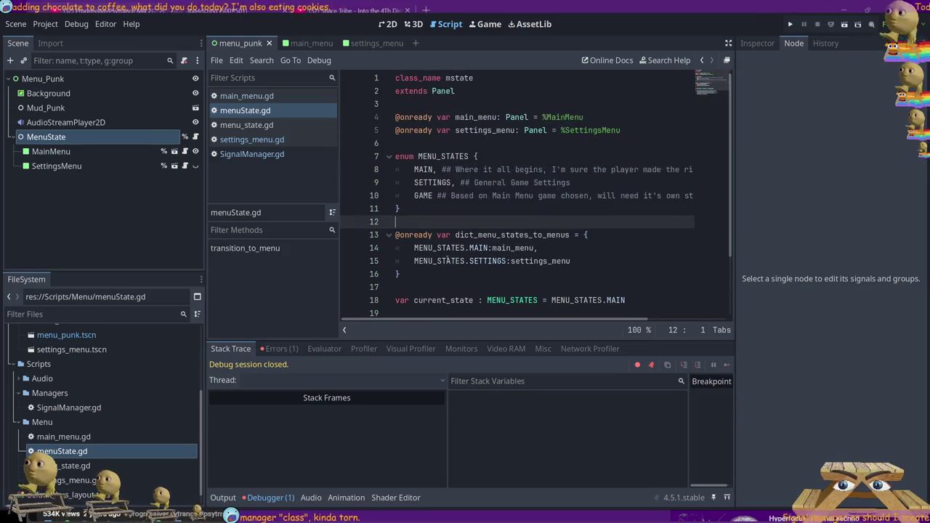
scroll(442, 252, "down", 2)
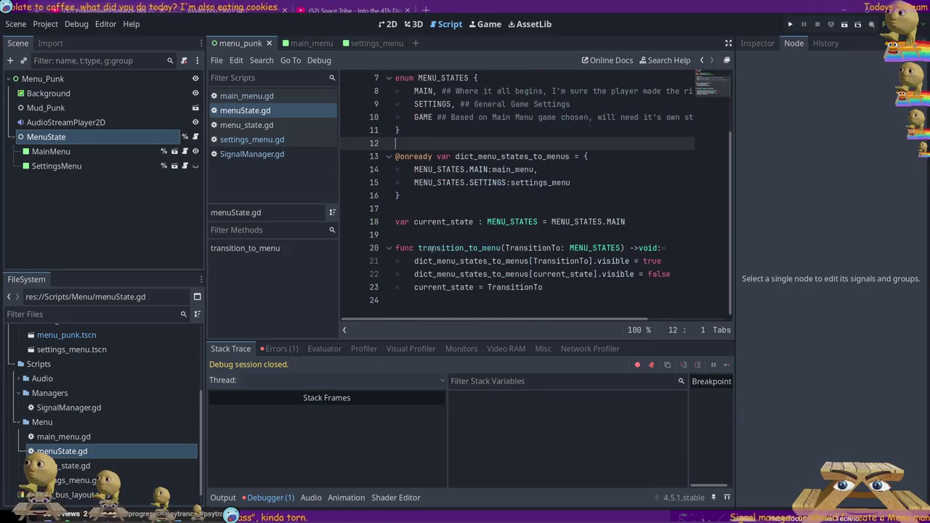
Return to settings_menu.gd and view the logged invalid-call error.
left_click(251, 154)
left_click(253, 141)
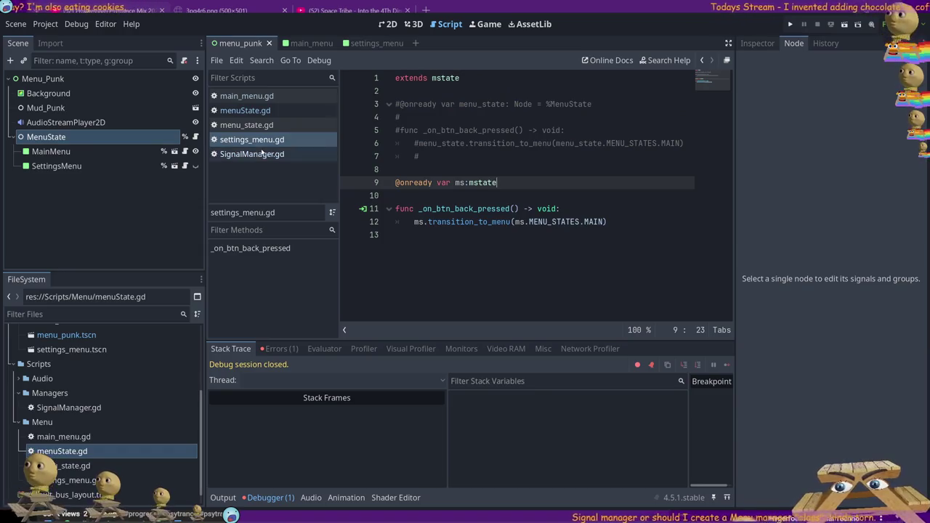
left_click(280, 349)
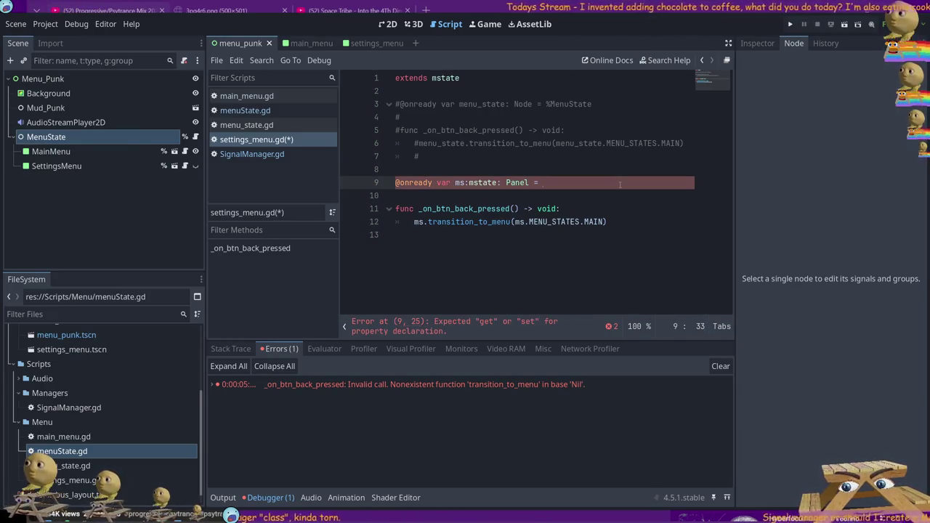
type("menuState")
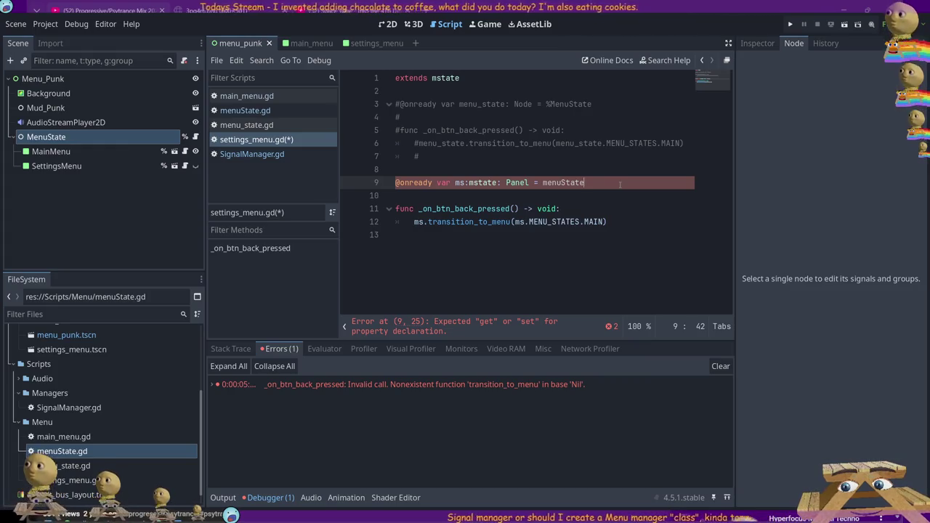
key("Left")
key("Left")
key("Left")
key("BackSpace")
key("Delete")
key("Delete")
key("End")
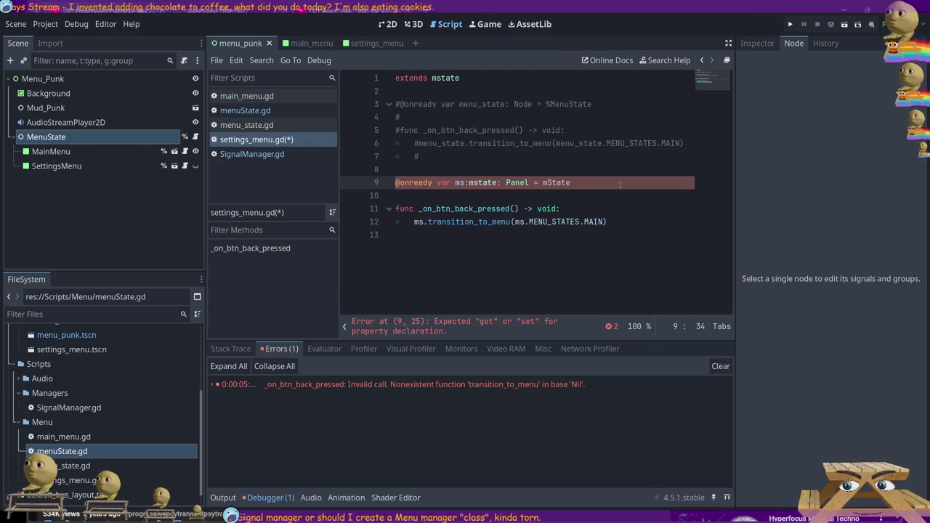
key("ctrl+shift+Left")
key("ctrl+shift+Left")
key("ctrl+shift+Left")
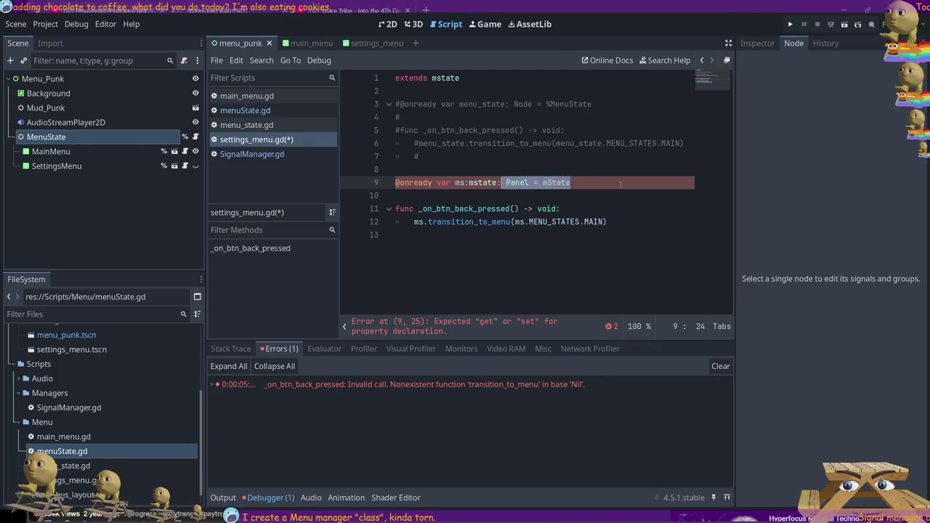
key("BackSpace")
key("ctrl+s")
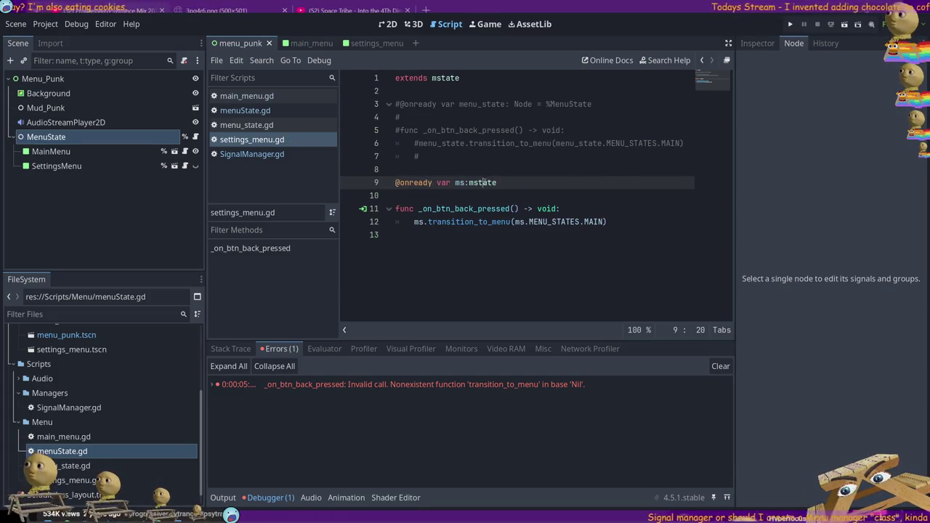
left_click(614, 221)
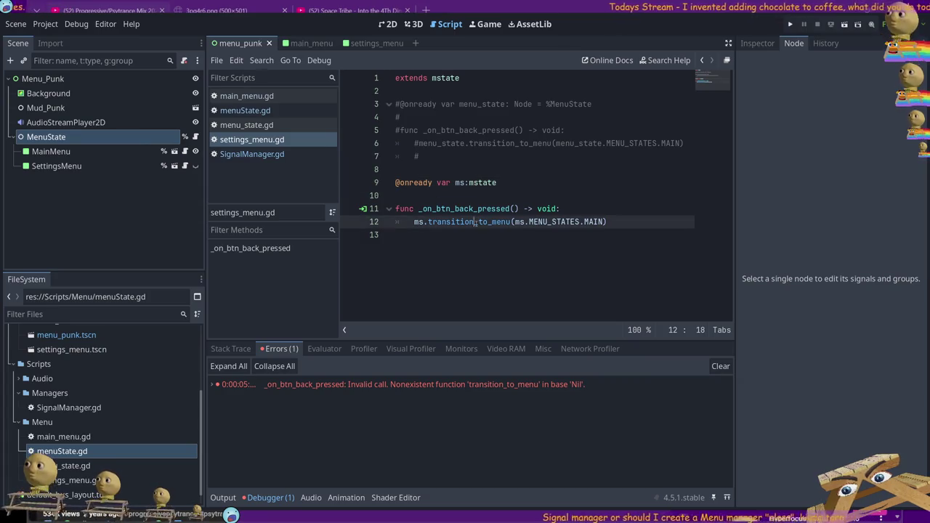
key("ctrl+shift+Return")
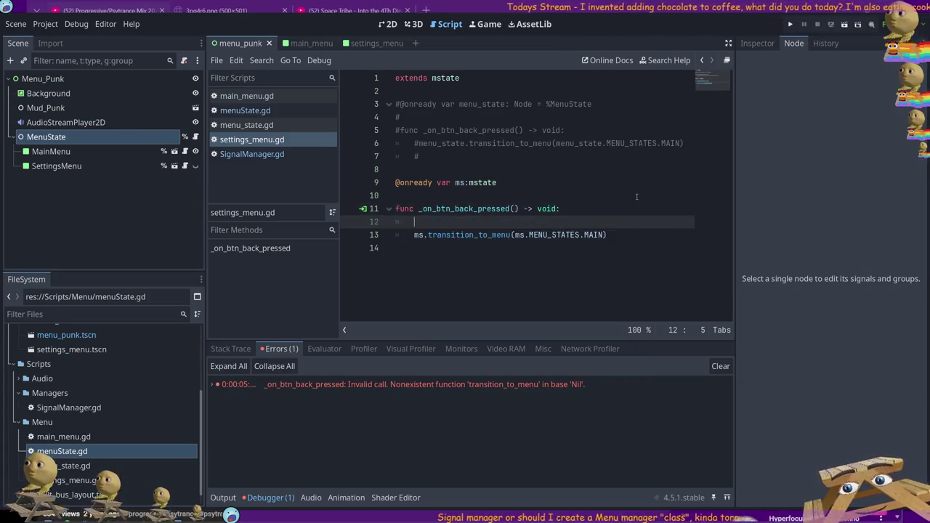
type("ms.t")
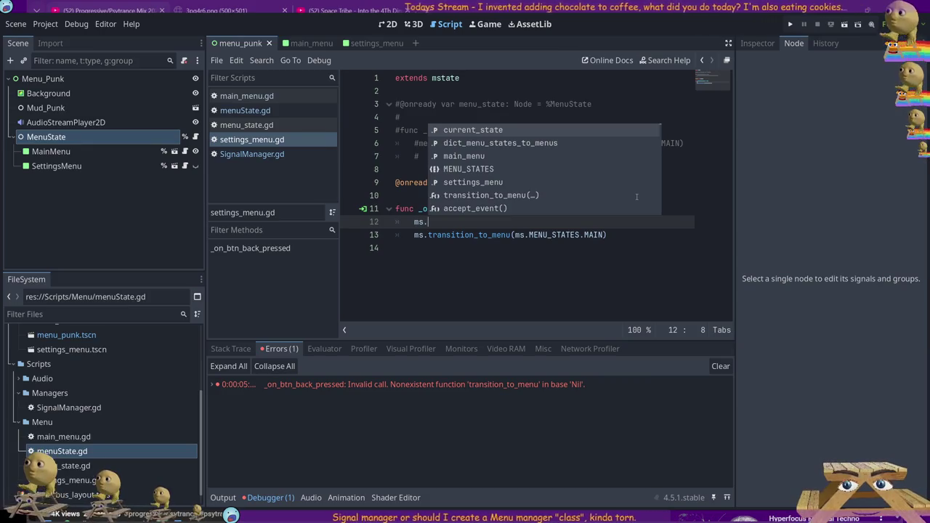
key("BackSpace")
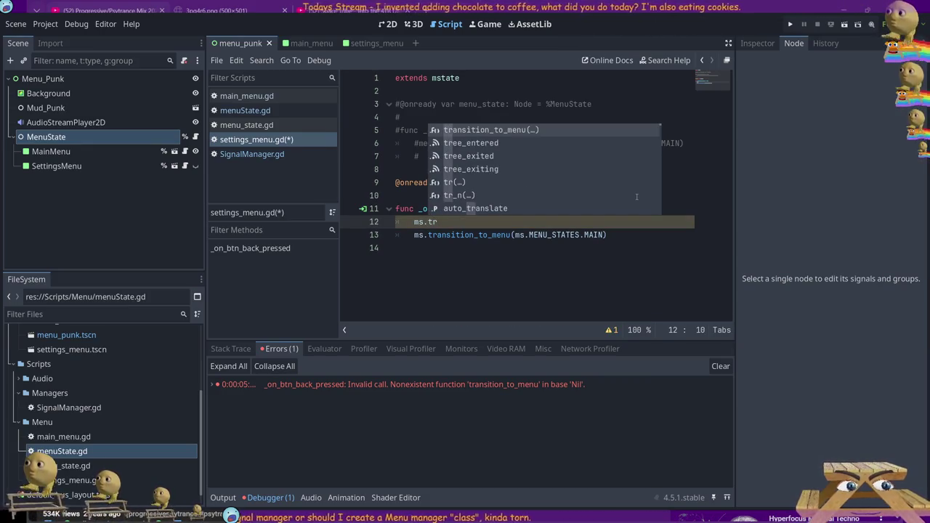
key("BackSpace")
key("BackSpace")
key("BackSpace")
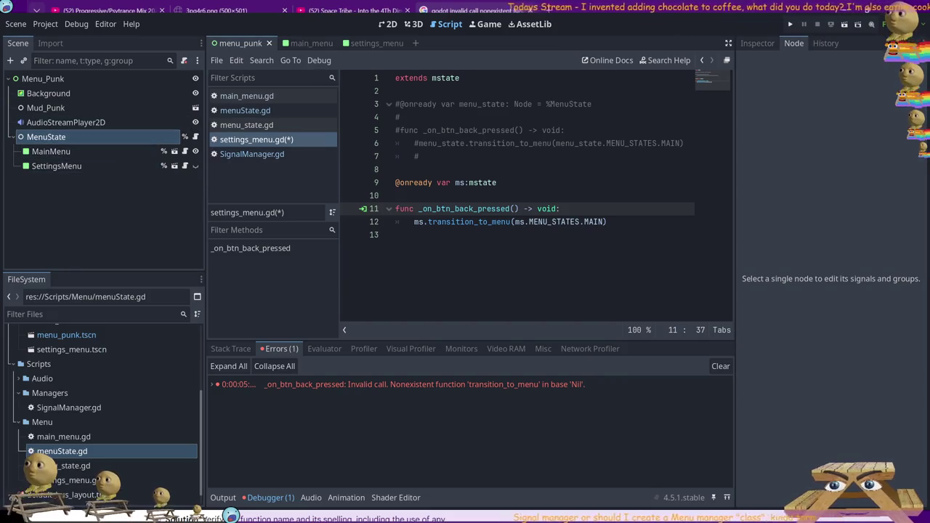
left_click(251, 154)
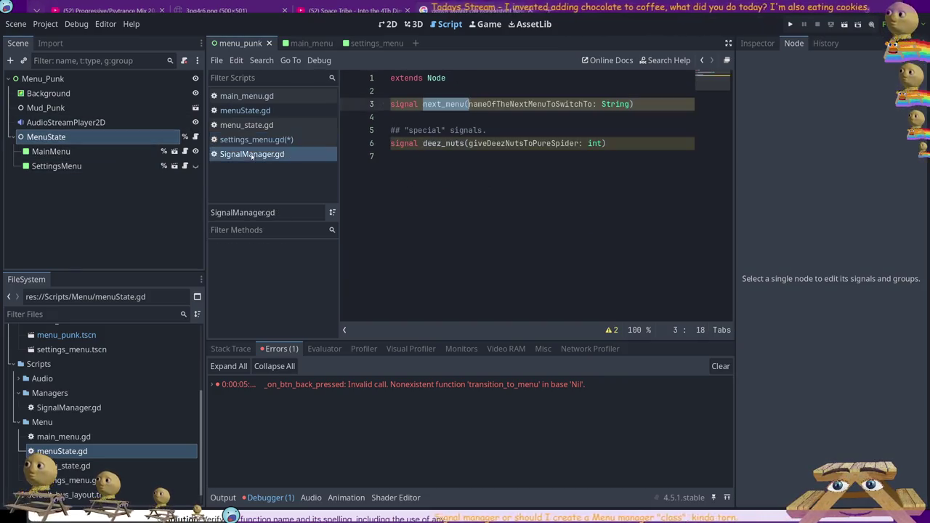
left_click(245, 110)
scroll(444, 171, "up", 2)
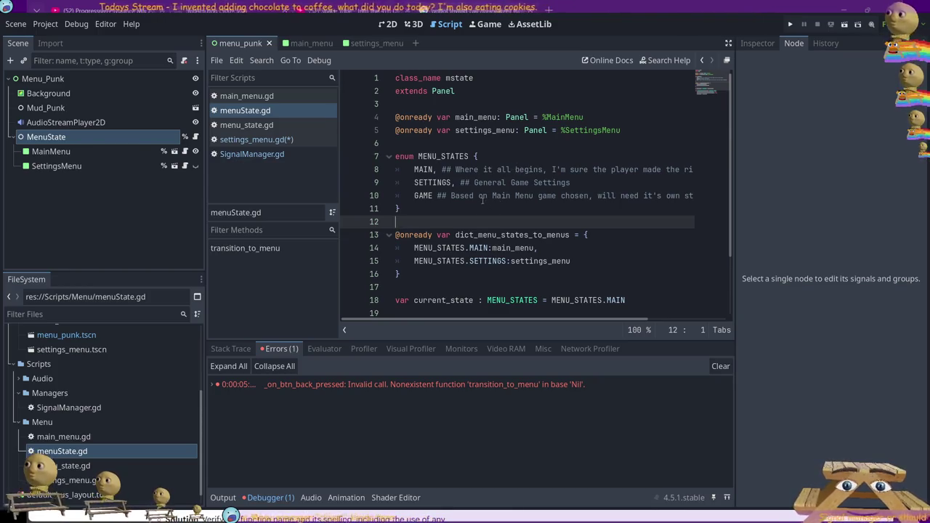
scroll(551, 149, "down", 1)
scroll(551, 149, "down", 1)
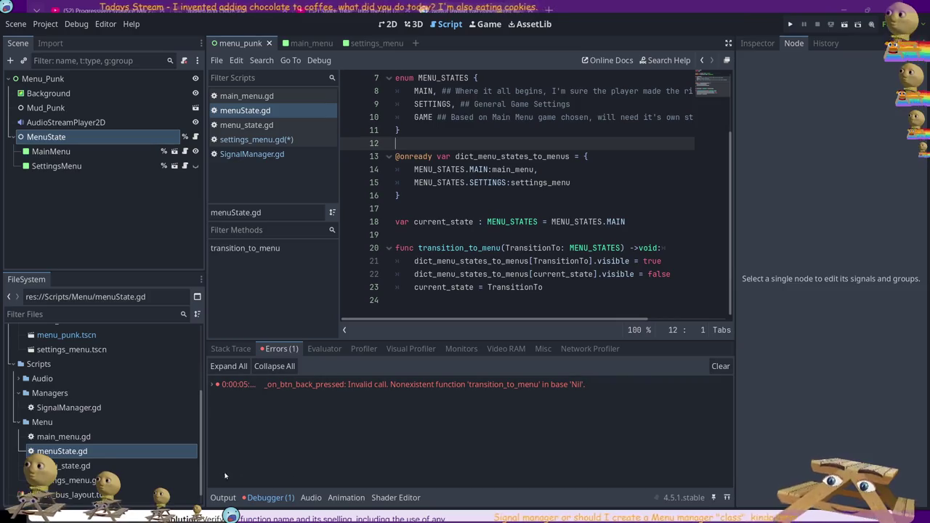
scroll(428, 200, "up", 2)
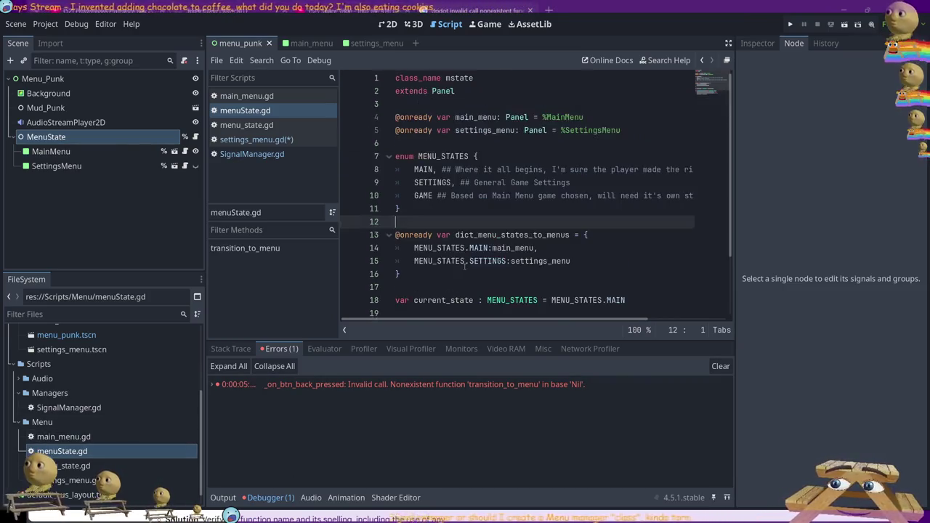
scroll(428, 199, "down", 1)
scroll(422, 193, "down", 1)
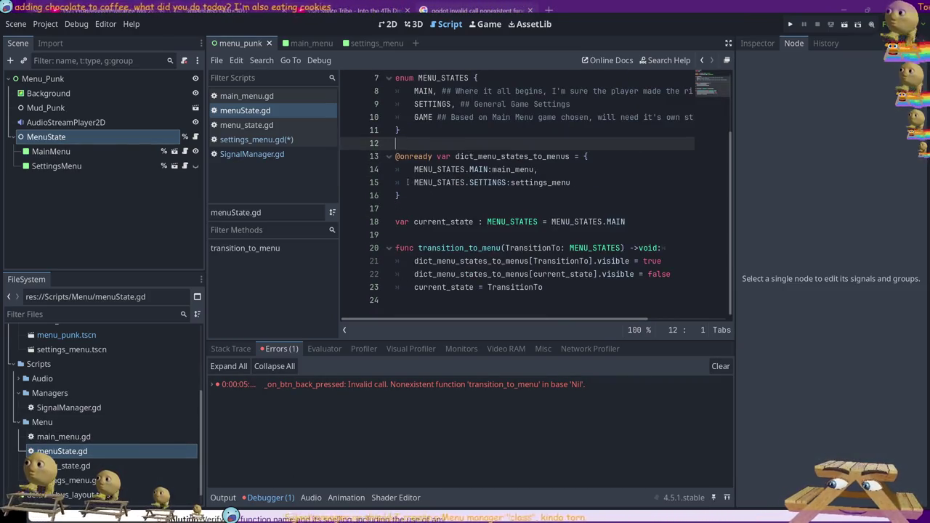
scroll(407, 183, "up", 2)
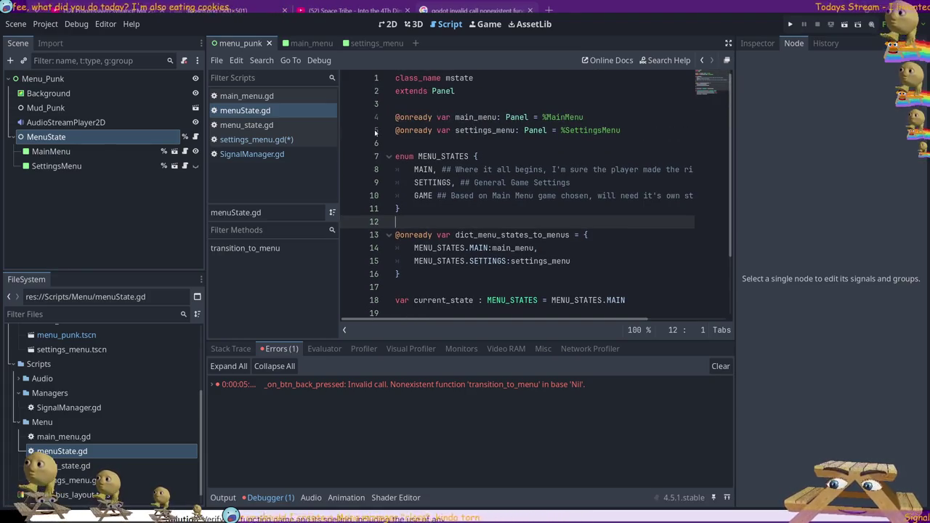
left_click(276, 139)
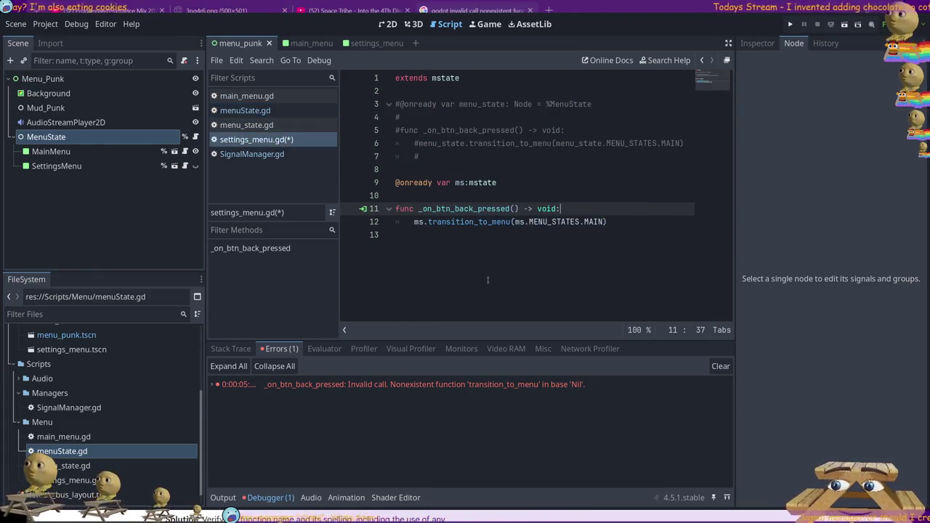
Look over the ms declaration and transition call, then check the menuState script.
left_click_drag(500, 185, 373, 186)
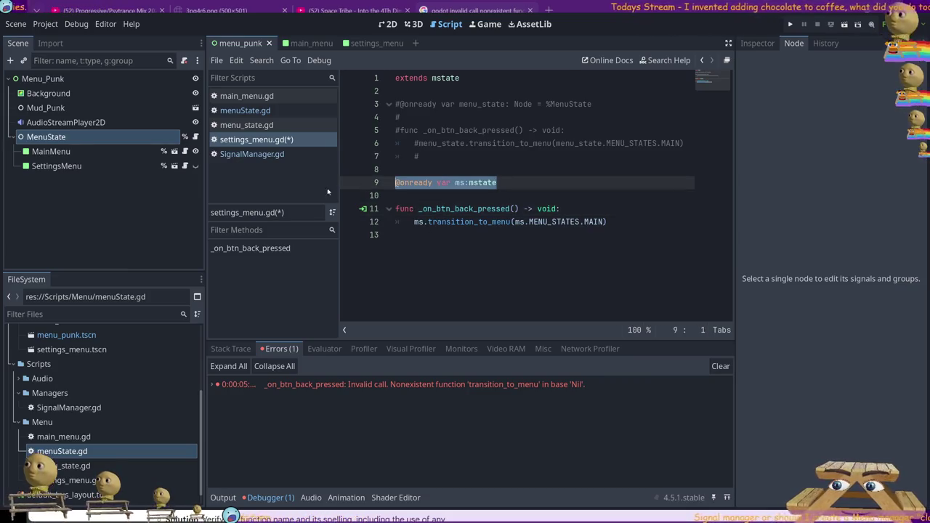
left_click_drag(395, 221, 705, 223)
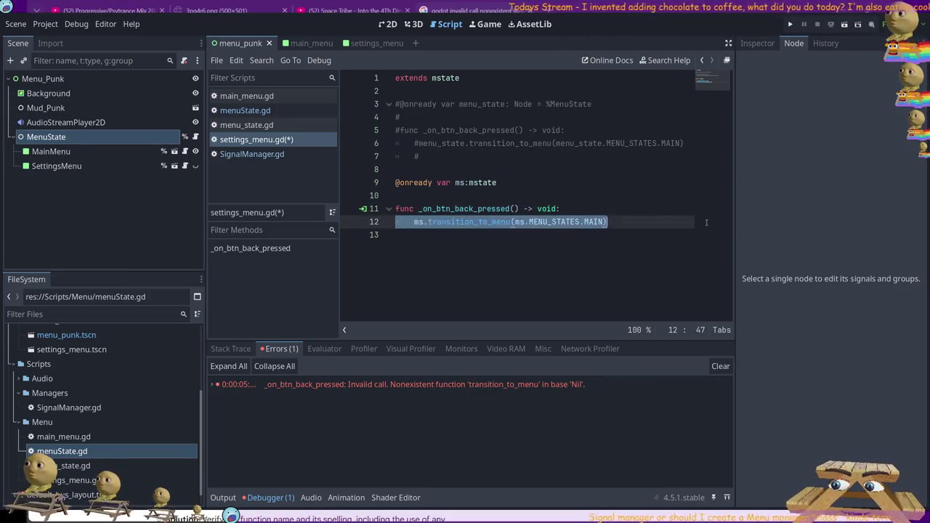
left_click(461, 197)
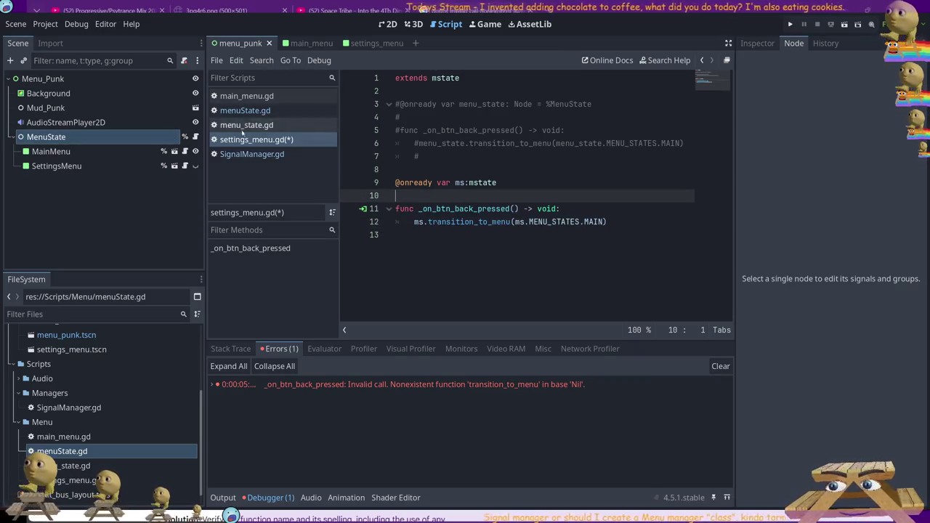
left_click(266, 111)
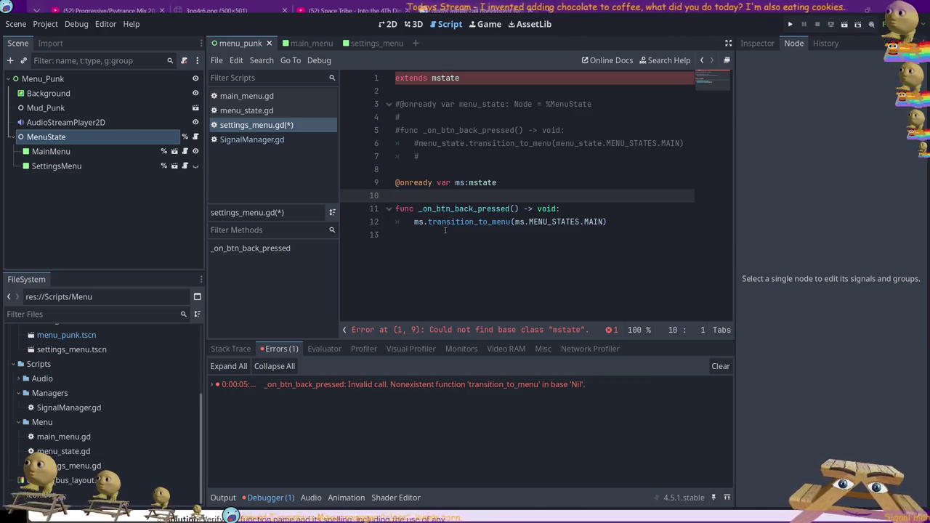
Undo the edits so settings_menu.gd extends Panel with its original menu_state back handler.
key("Down")
key("End")
key("Return")
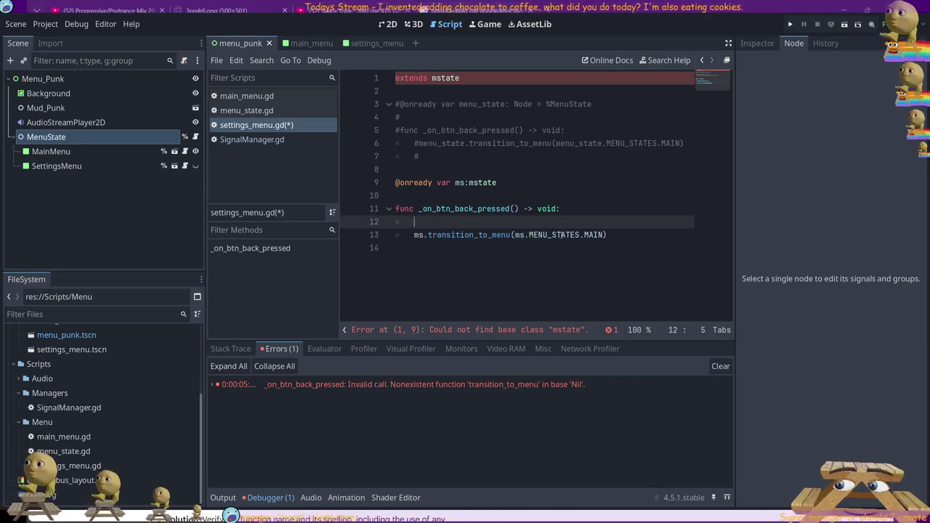
key("ctrl+z")
key("ctrl+z")
key("ctrl+z")
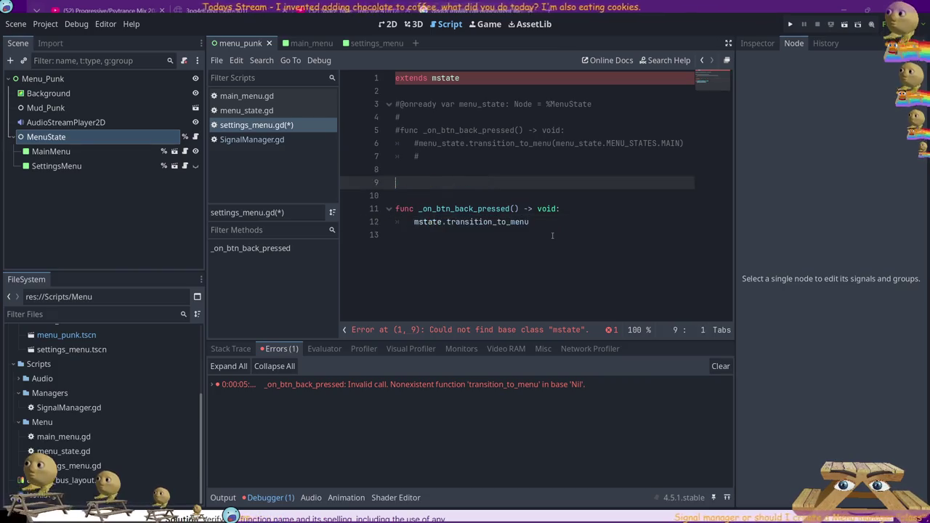
key("ctrl+z")
key("ctrl+z")
key("ctrl+z")
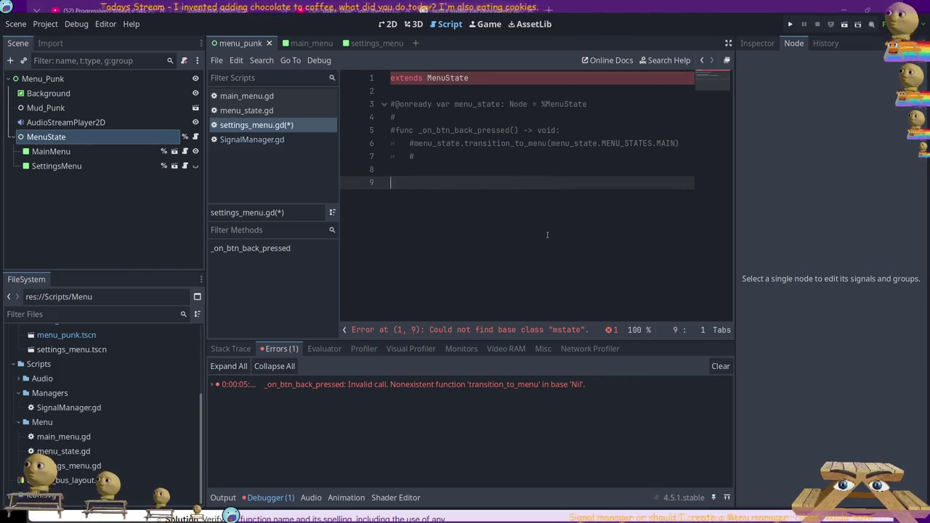
key("ctrl+z")
key("ctrl+z")
key("ctrl+z")
key("ctrl+z")
key("ctrl+z")
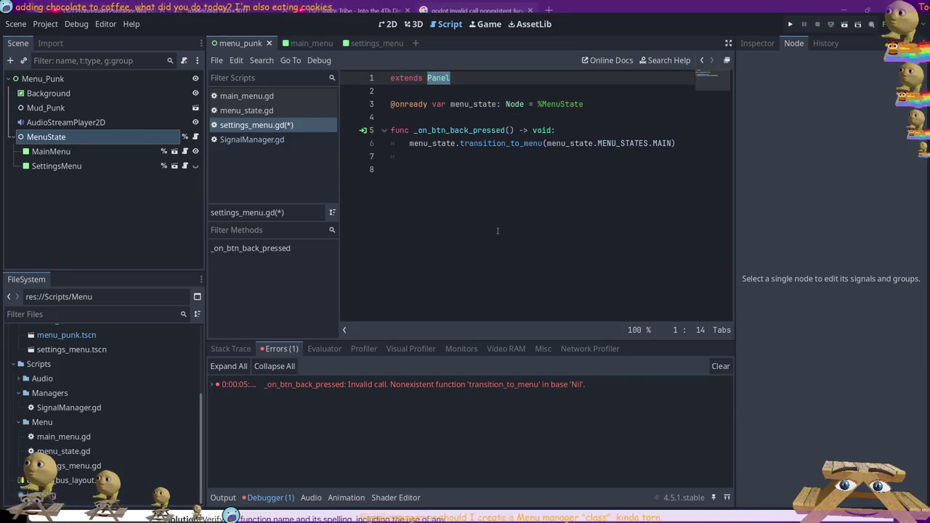
left_click(498, 232)
left_click(270, 140)
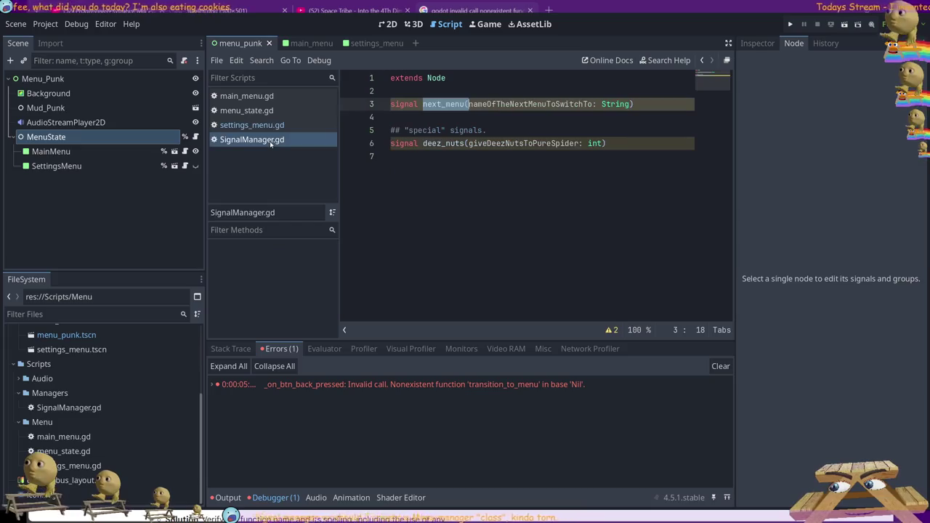
Close the SignalManager.gd script.
left_click(483, 166)
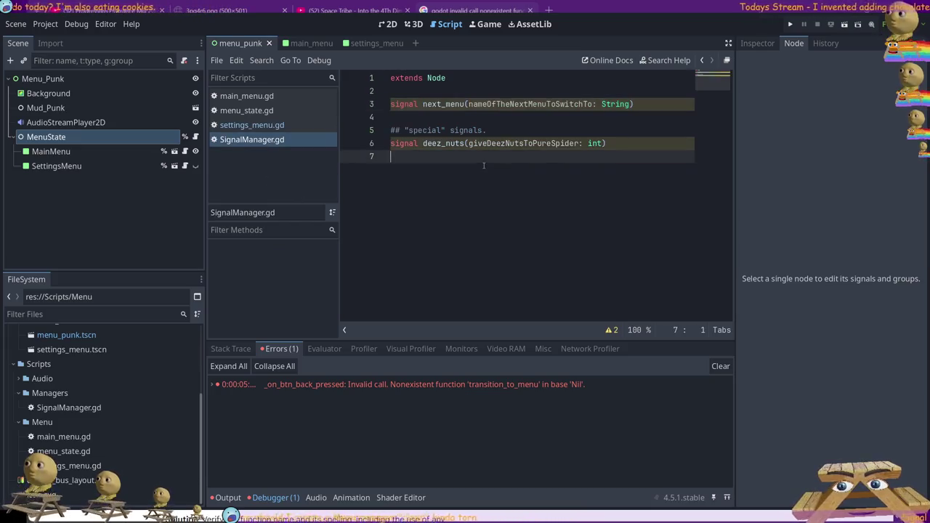
left_click(269, 125)
left_click(247, 96)
left_click(259, 140)
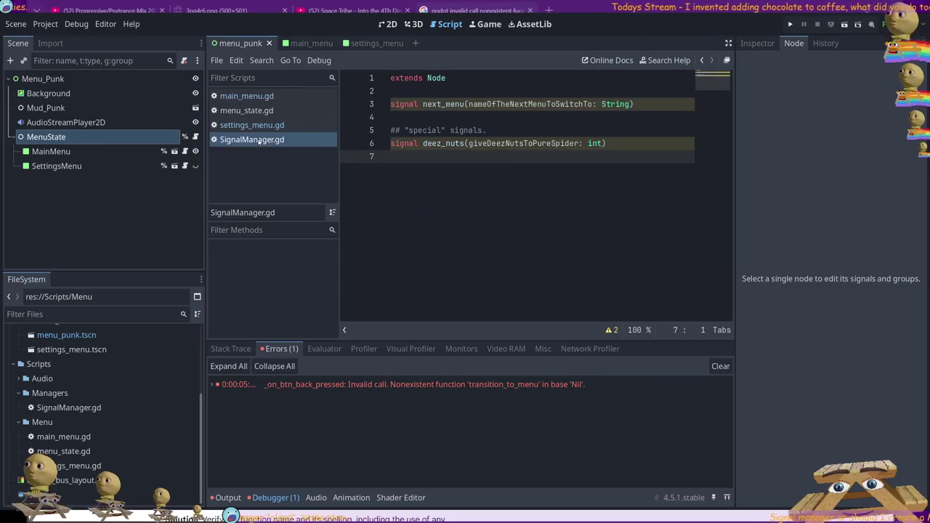
key("ctrl+w")
Test-run the project from main_menu.gd, stop it, and open the main_menu scene.
left_click(246, 110)
left_click(247, 96)
left_click(654, 143)
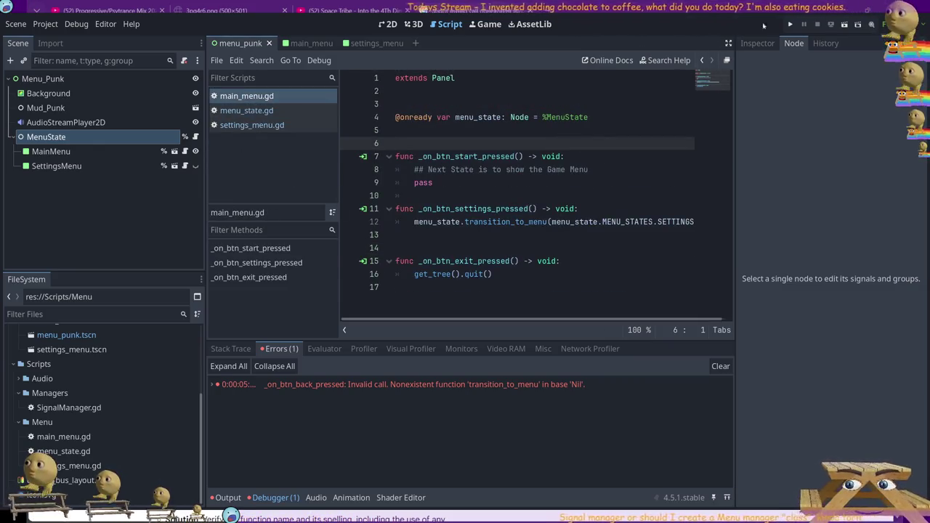
left_click(790, 24)
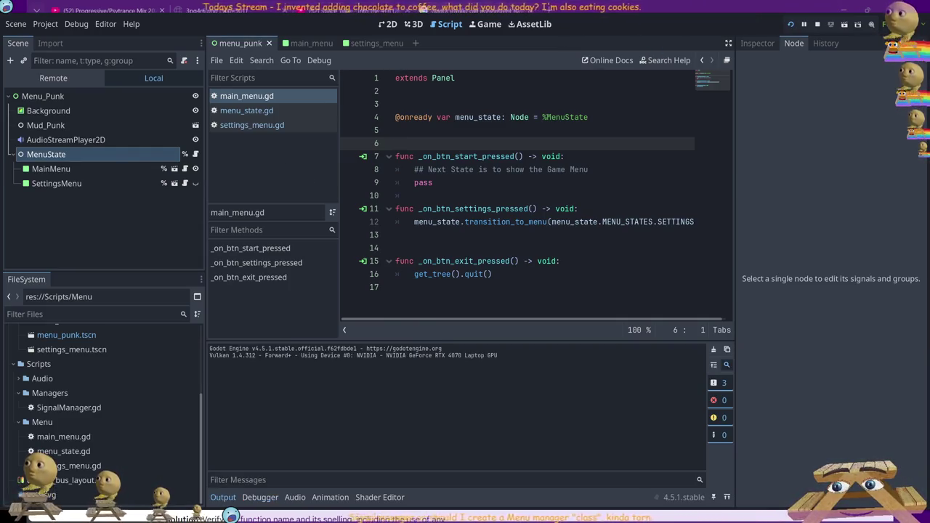
key("F8")
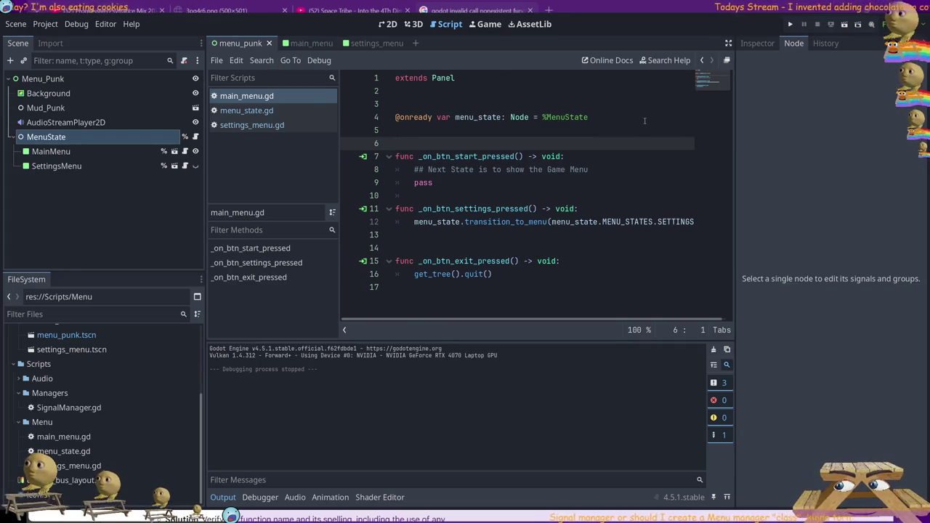
left_click_drag(644, 120, 395, 117)
left_click(301, 43)
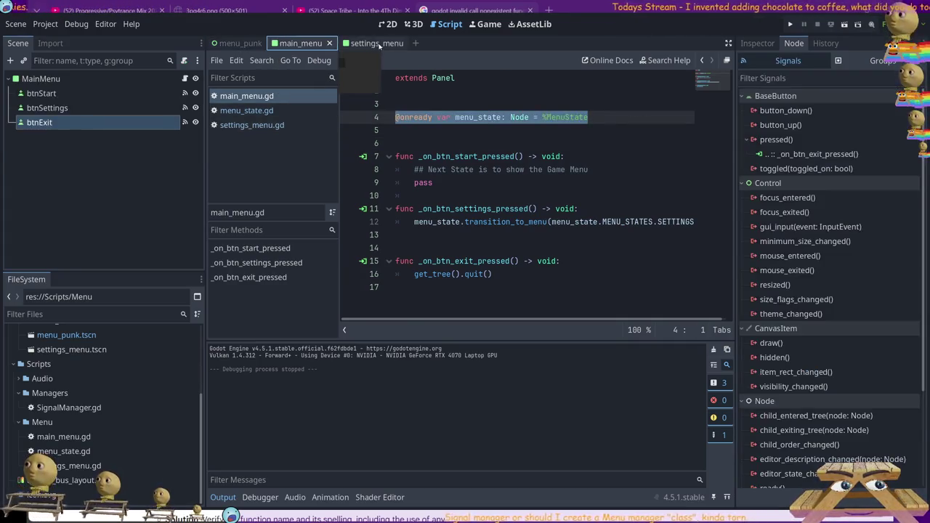
Remove the trailing blank lines after settings_menu.gd's back handler and save it.
left_click(378, 43)
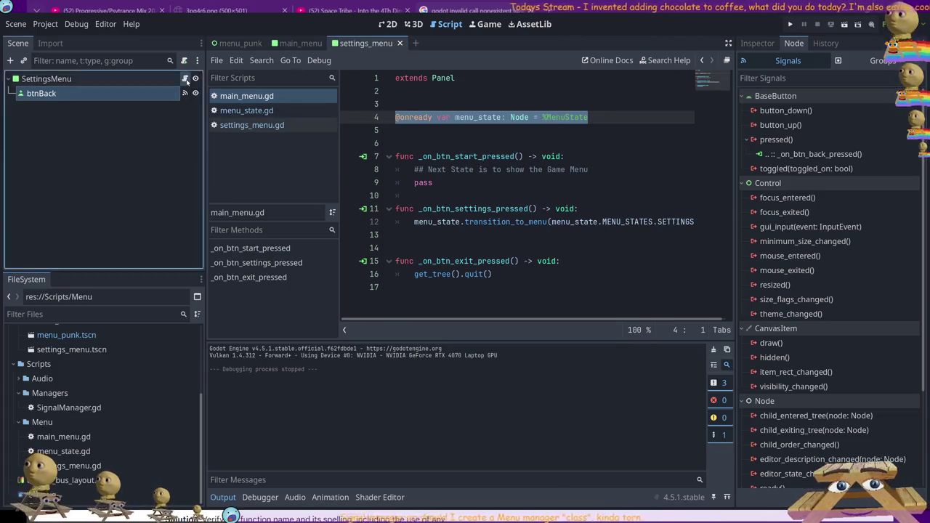
left_click(185, 78)
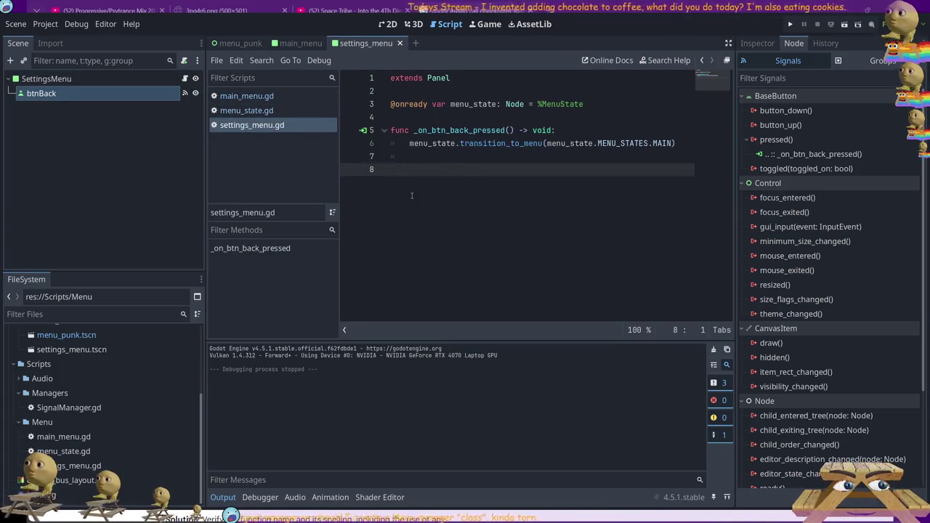
key("BackSpace")
key("BackSpace")
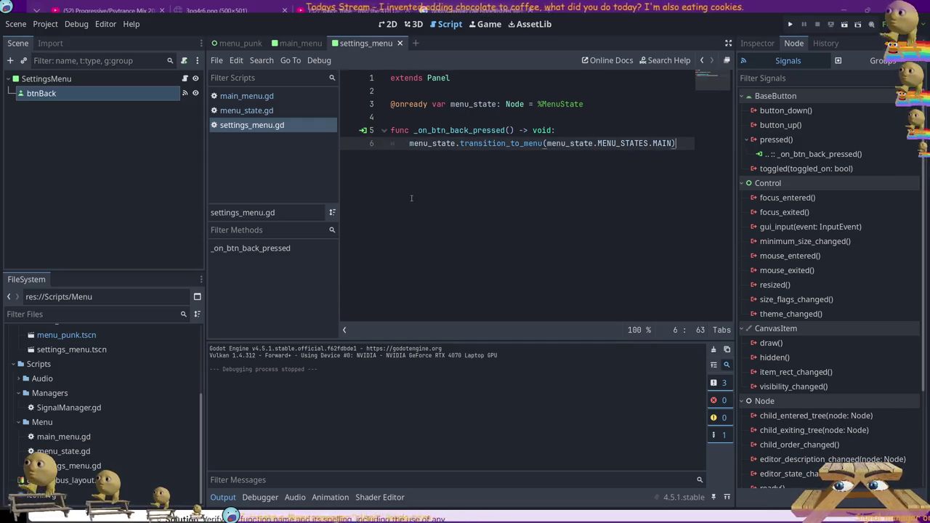
key("ctrl+s")
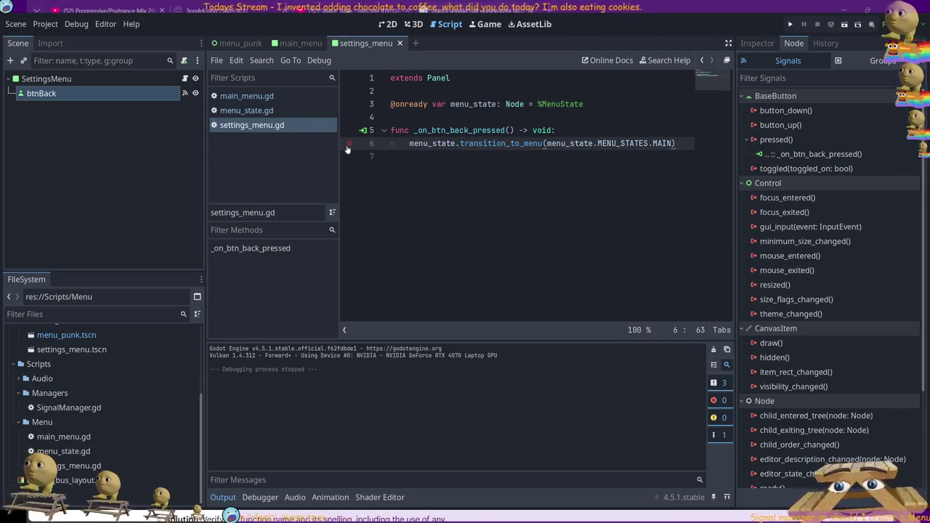
Switch to the menu_punk scene, open menu_state.gd, and make AudioStreamPlayer2D visible again.
left_click(301, 43)
left_click(238, 44)
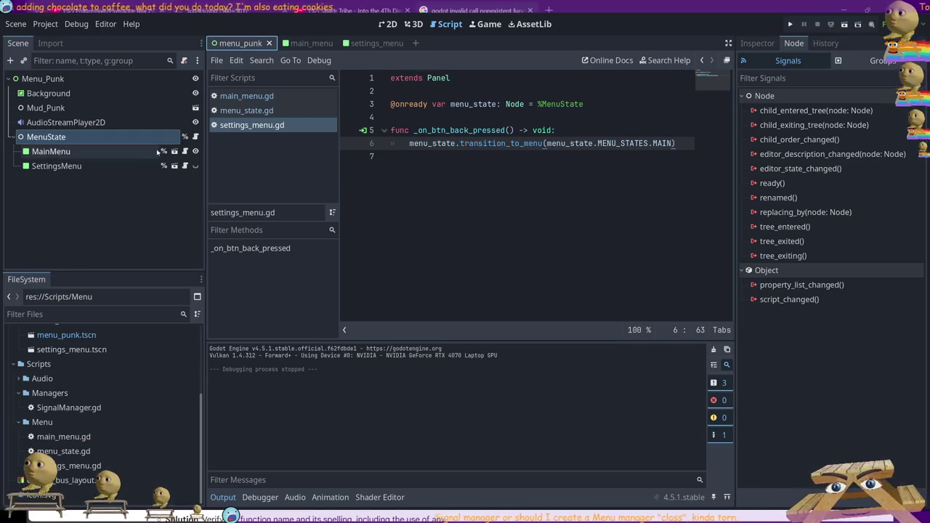
left_click(185, 152)
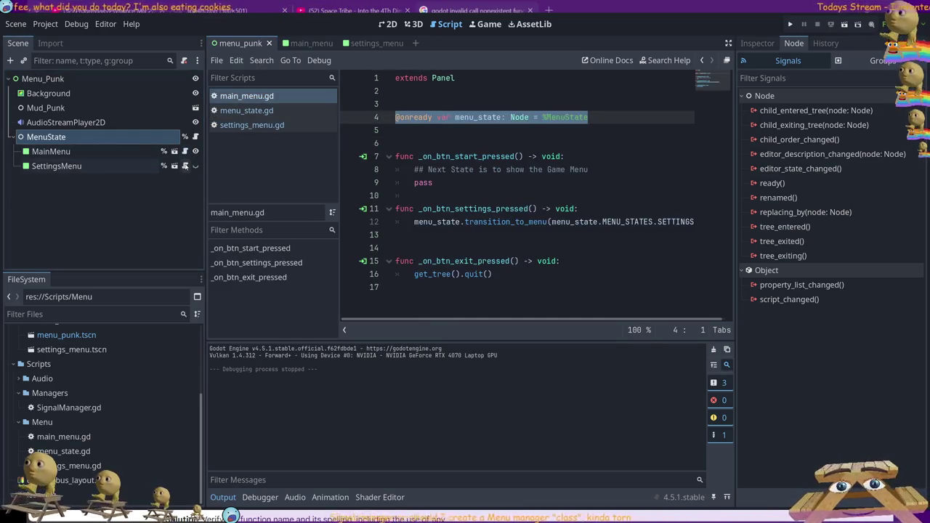
left_click(185, 166)
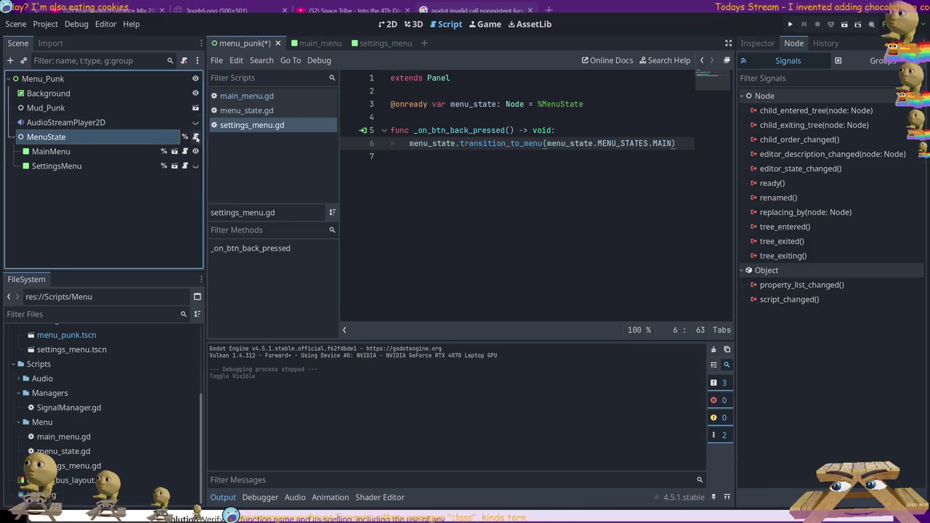
left_click(195, 135)
left_click(194, 122)
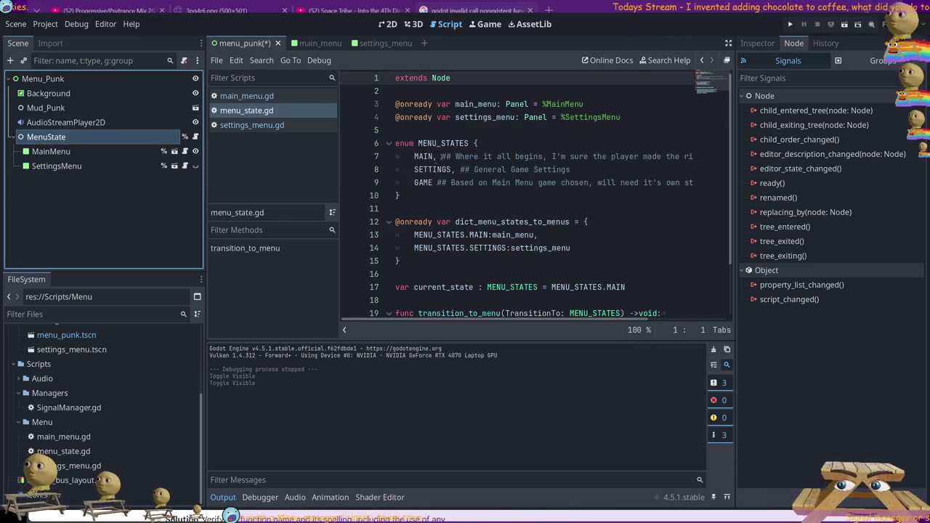
Review menu_state.gd's MENU_STATES enum and menu references, then switch to the main_menu scene.
scroll(546, 195, "down", 2)
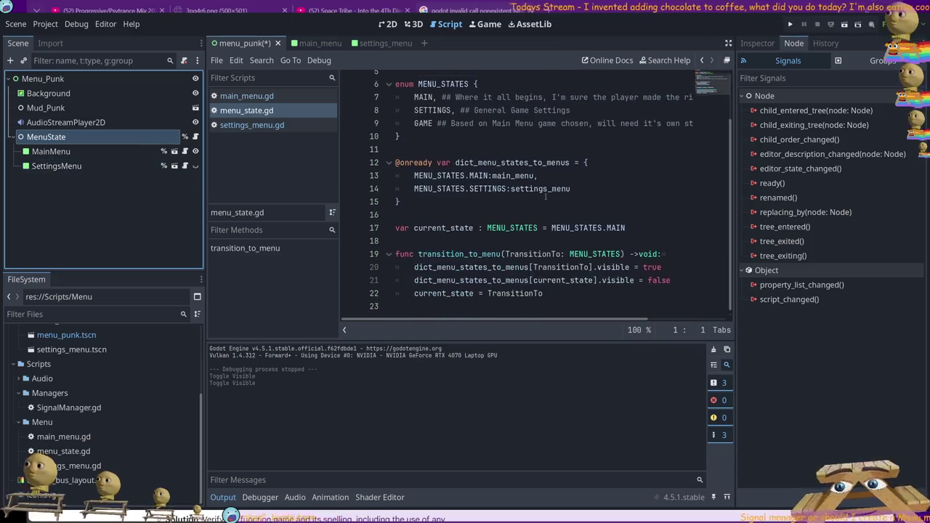
scroll(543, 195, "up", 2)
mouse_move(625, 260)
left_mouse_down()
mouse_move(436, 248)
mouse_move(394, 221)
left_mouse_up()
left_click_drag(446, 182, 359, 142)
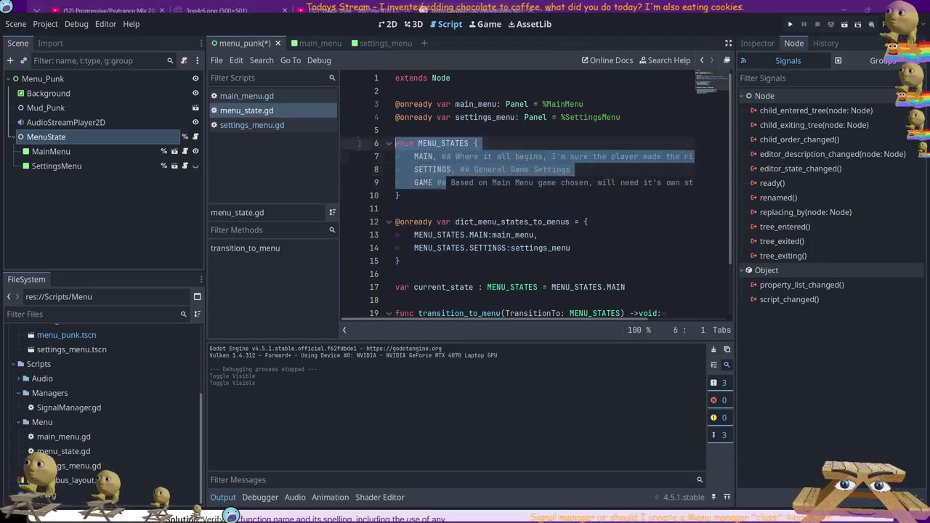
left_click(441, 208)
scroll(442, 203, "down", 2)
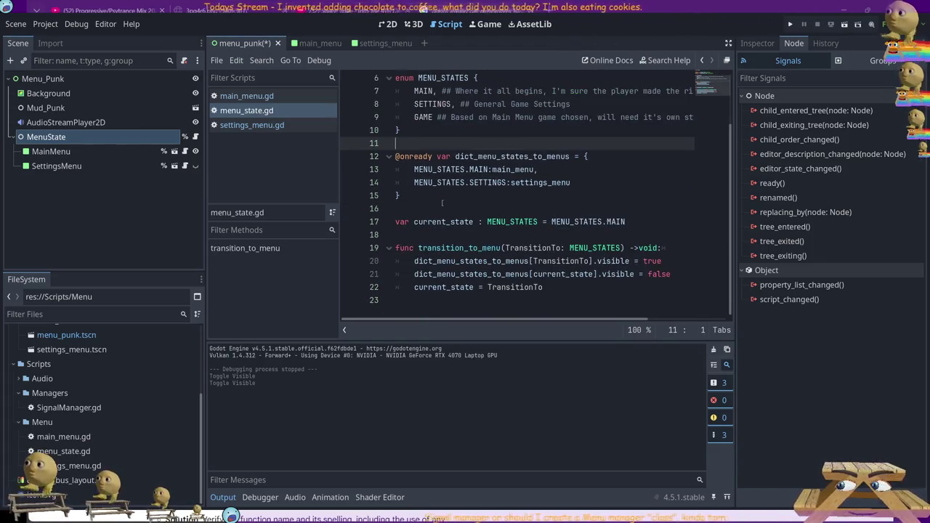
left_click(441, 205)
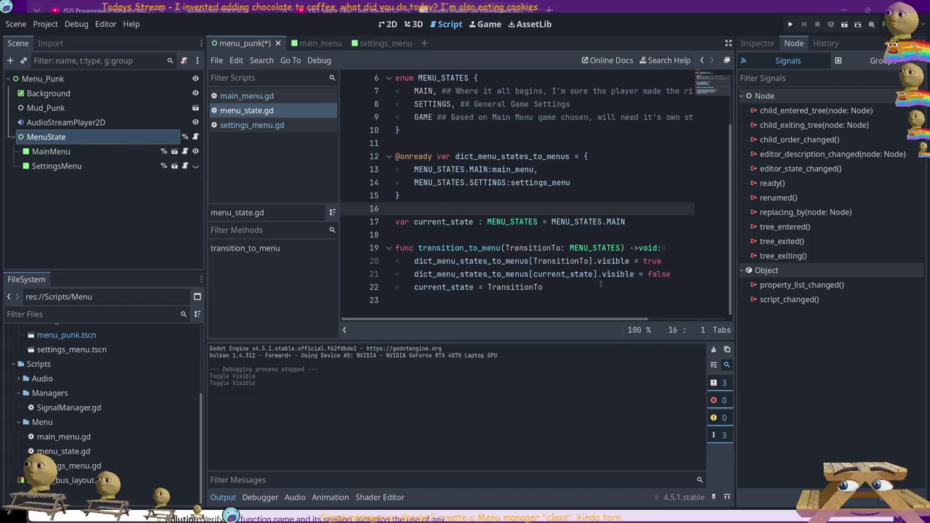
scroll(418, 138, "up", 2)
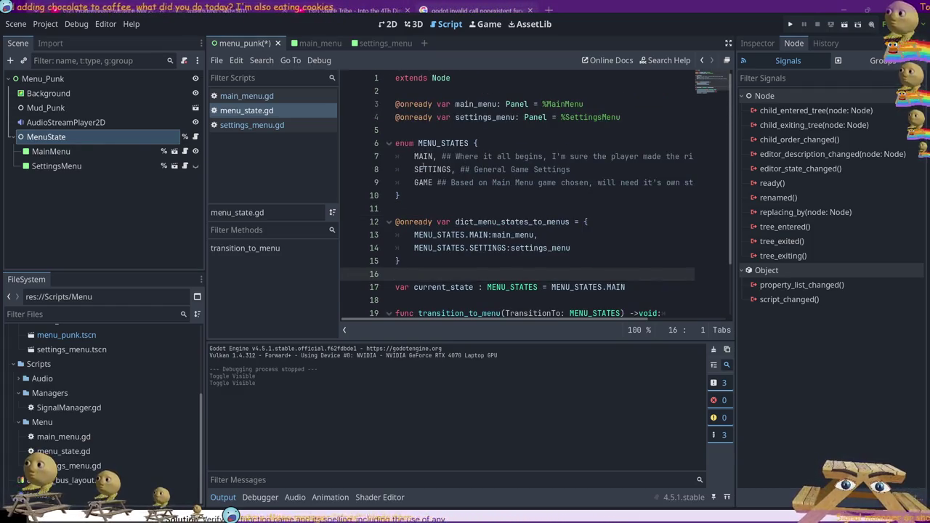
left_click_drag(413, 170, 512, 170)
left_click_drag(395, 117, 582, 104)
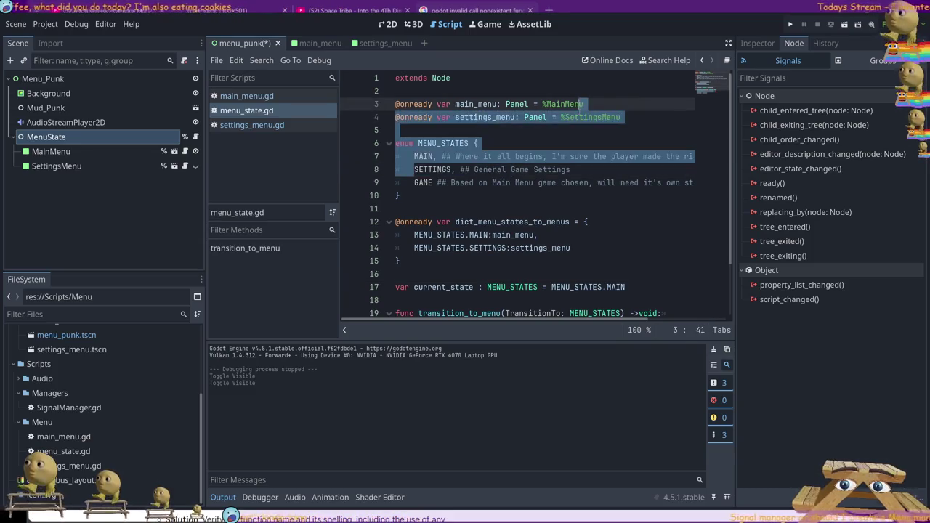
left_click(461, 247)
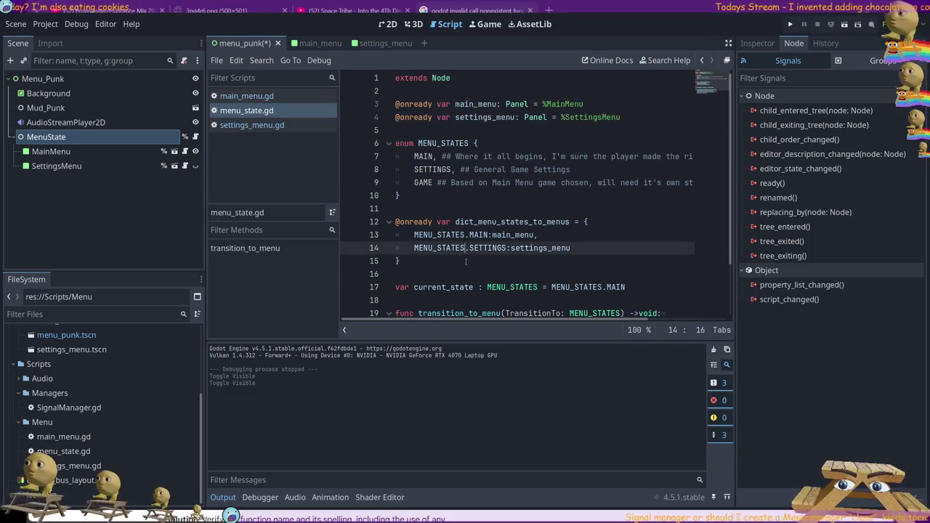
scroll(451, 236, "down", 2)
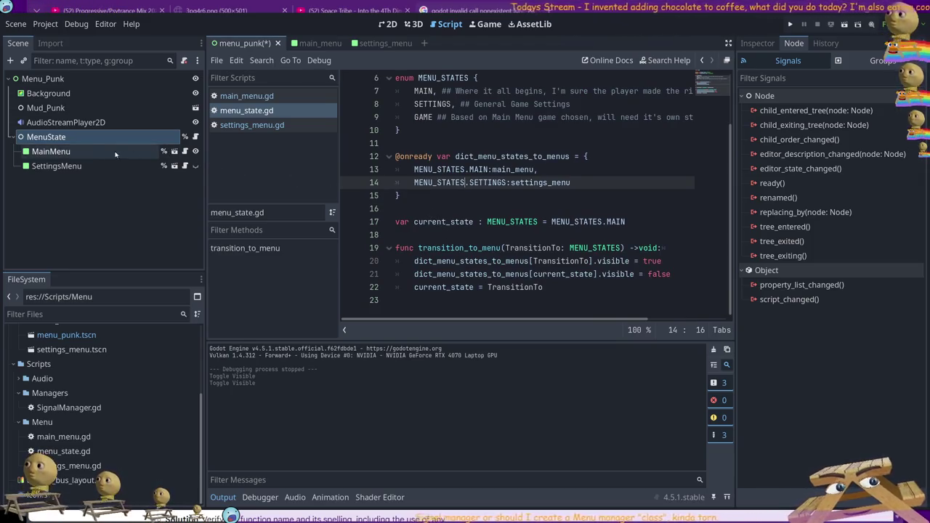
left_click(309, 43)
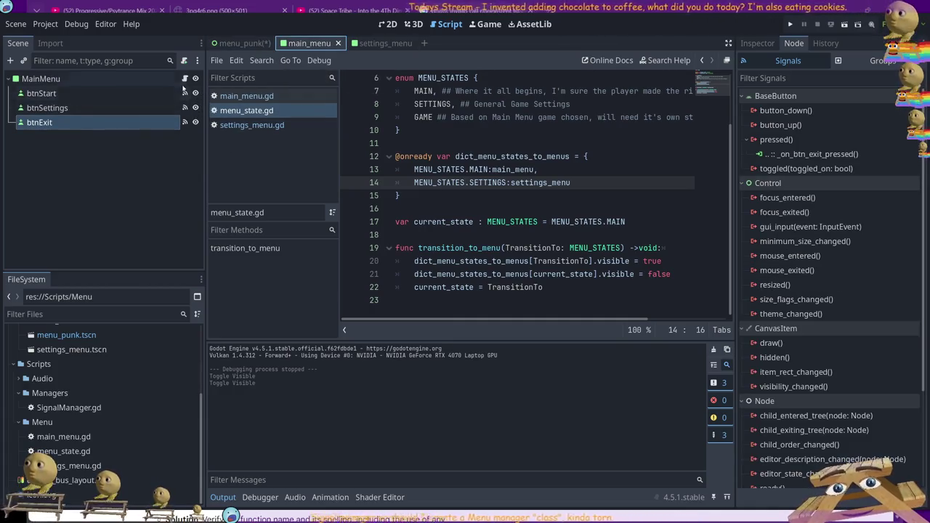
Open main_menu.gd and look over its three button handler functions.
left_click(247, 95)
left_click(580, 144)
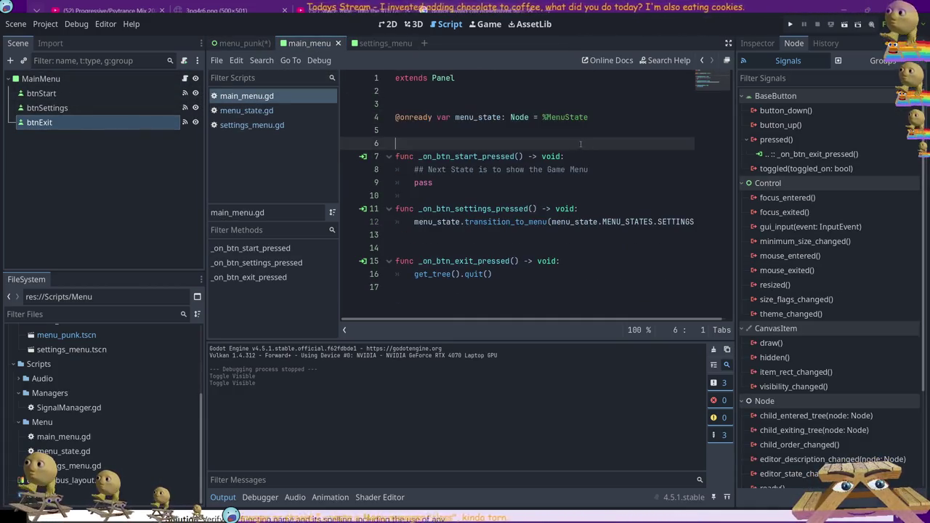
left_click_drag(498, 276, 510, 138)
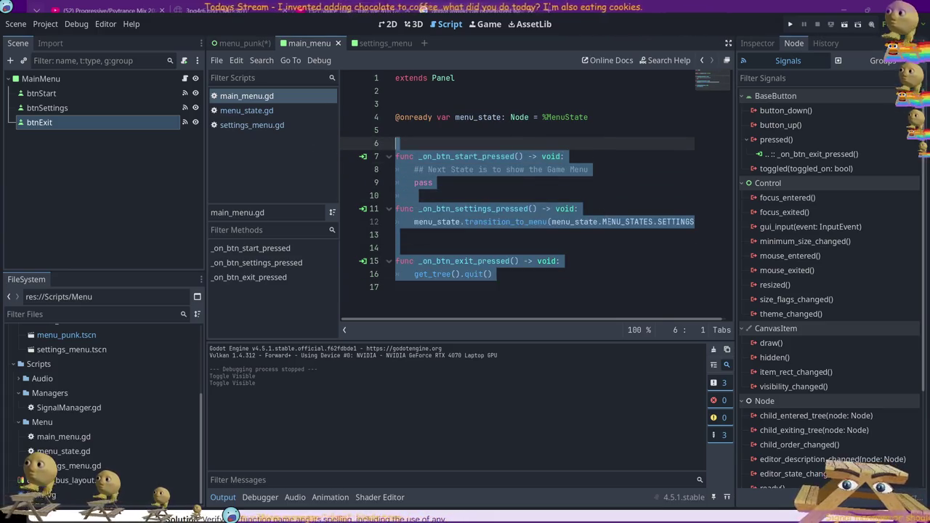
left_click(538, 143)
left_click(538, 136)
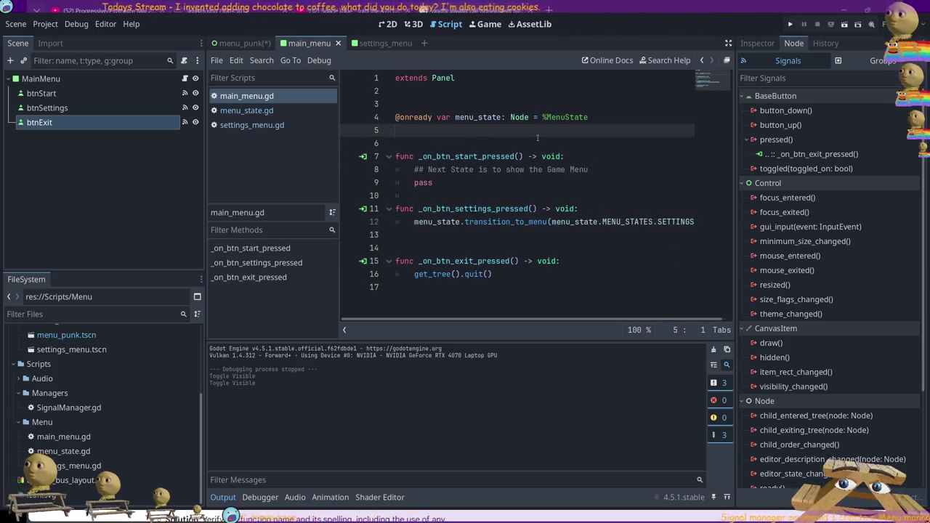
left_click(403, 107)
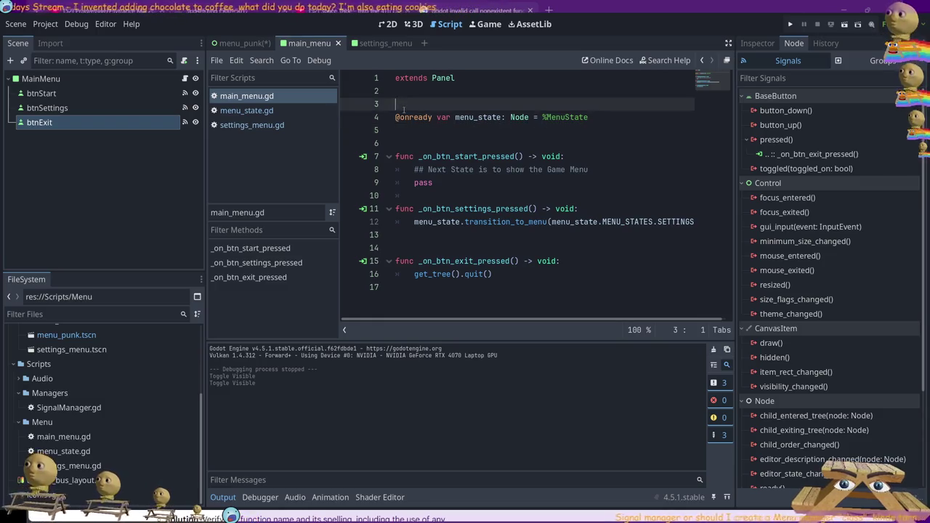
key("Delete")
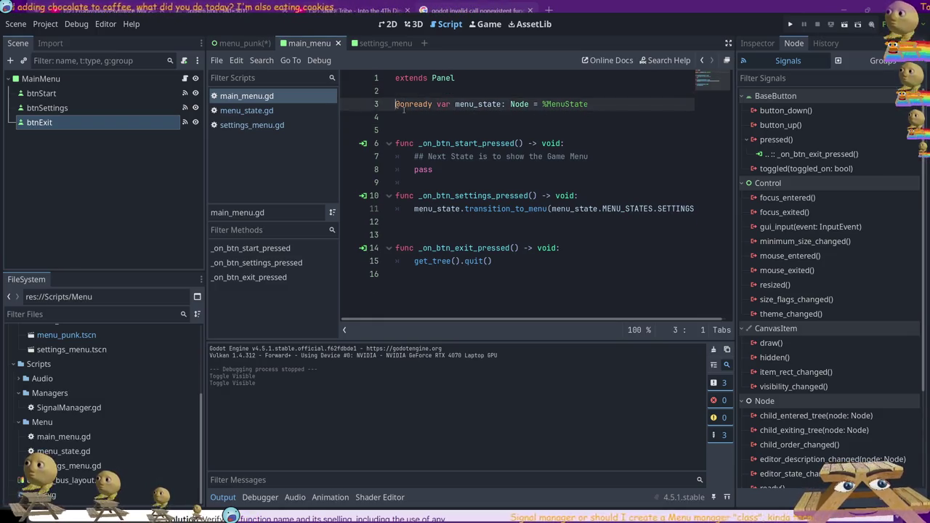
key("Down")
key("Down")
key("BackSpace")
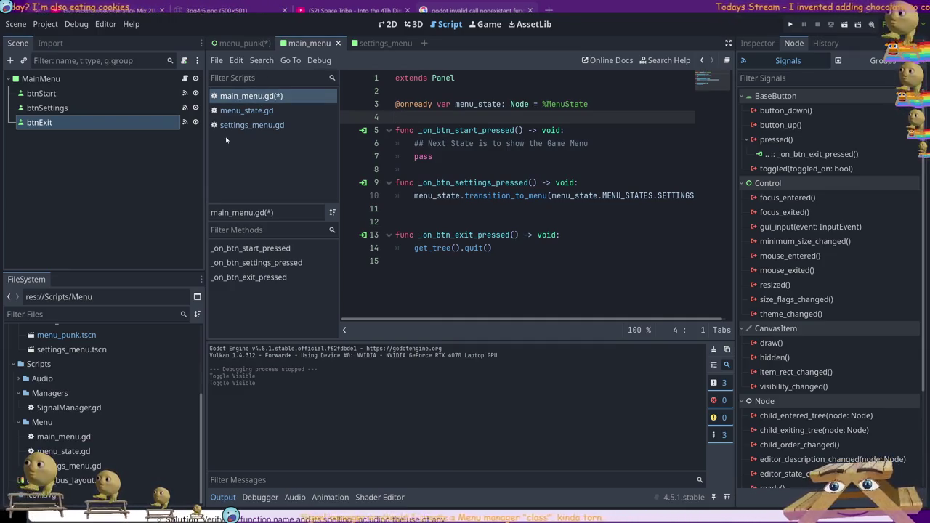
key("ctrl+s")
left_click(236, 43)
key("ctrl+s")
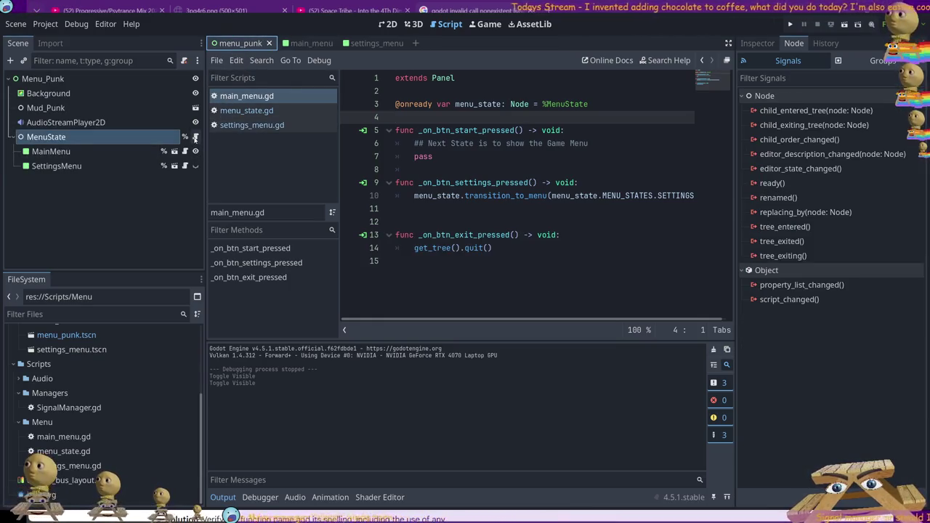
Open menu_state.gd and scroll through its code.
left_click(194, 138)
scroll(457, 182, "up", 2)
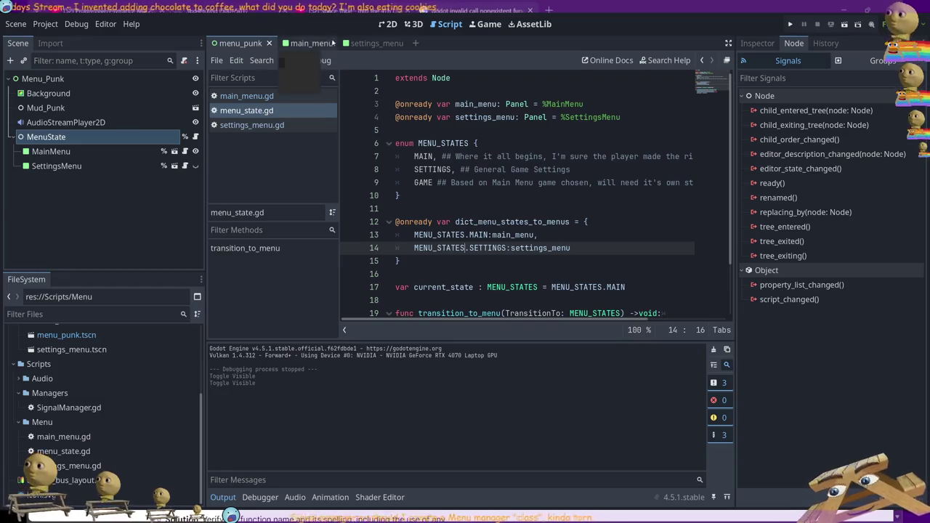
scroll(459, 204, "down", 2)
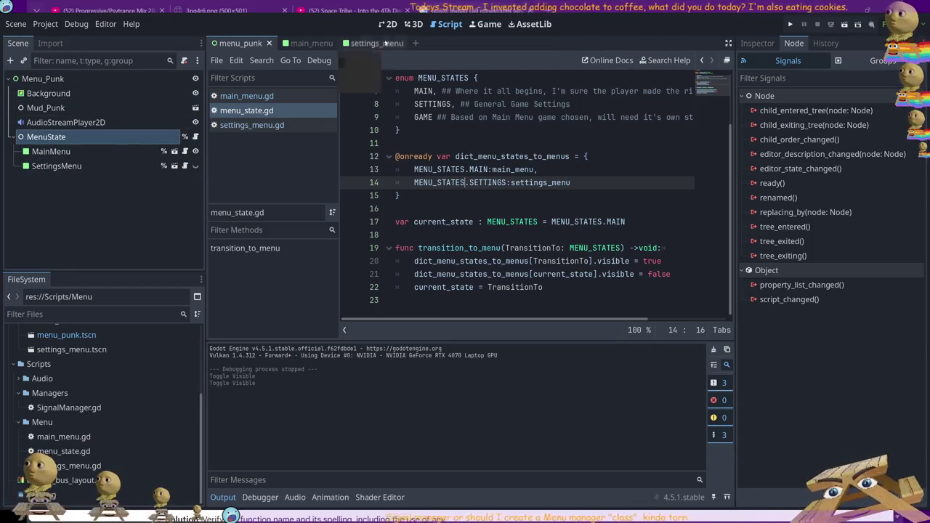
scroll(426, 174, "up", 2)
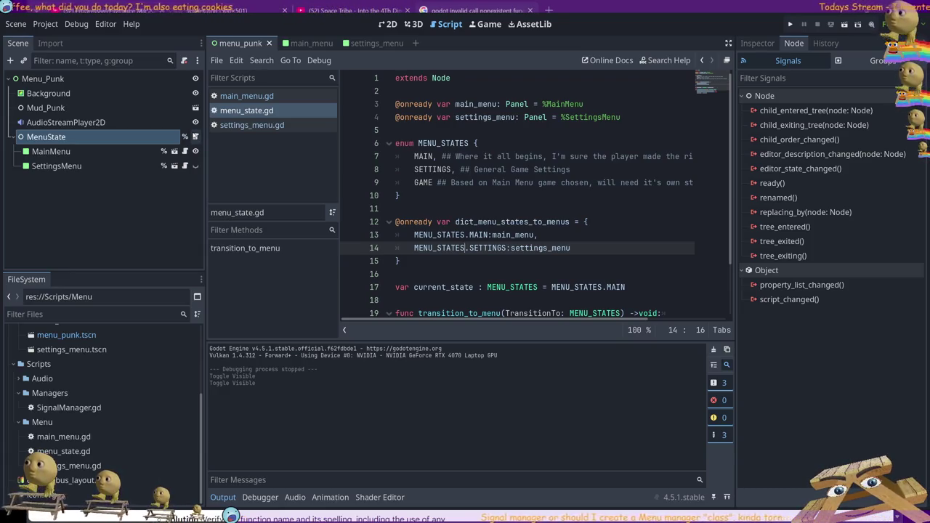
scroll(402, 181, "down", 2)
scroll(411, 172, "up", 2)
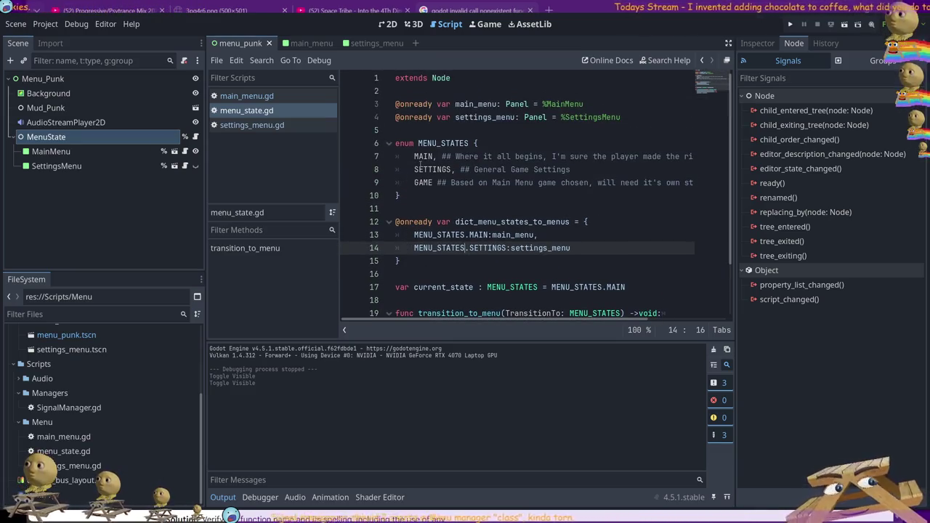
Collapse MenuState in the Scene dock and show main_menu in 2D with MainMenu selected.
left_click(11, 137)
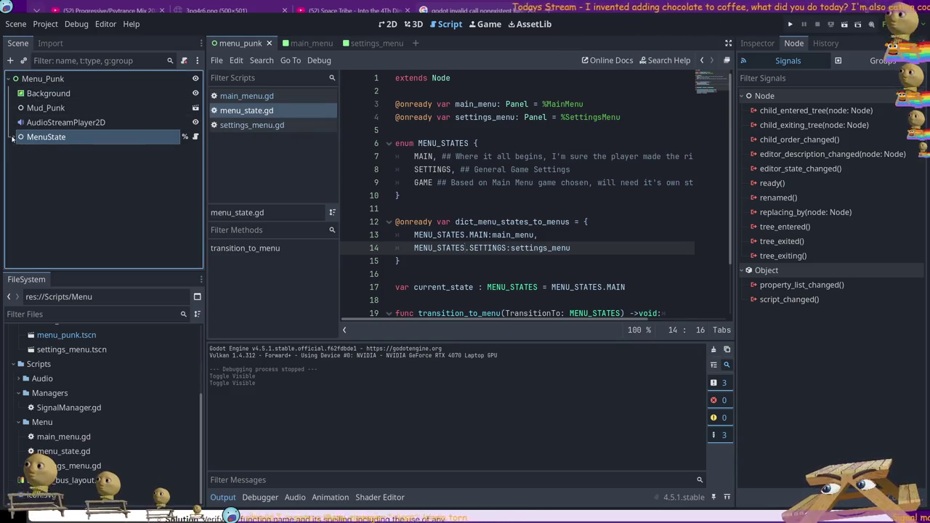
left_click(301, 43)
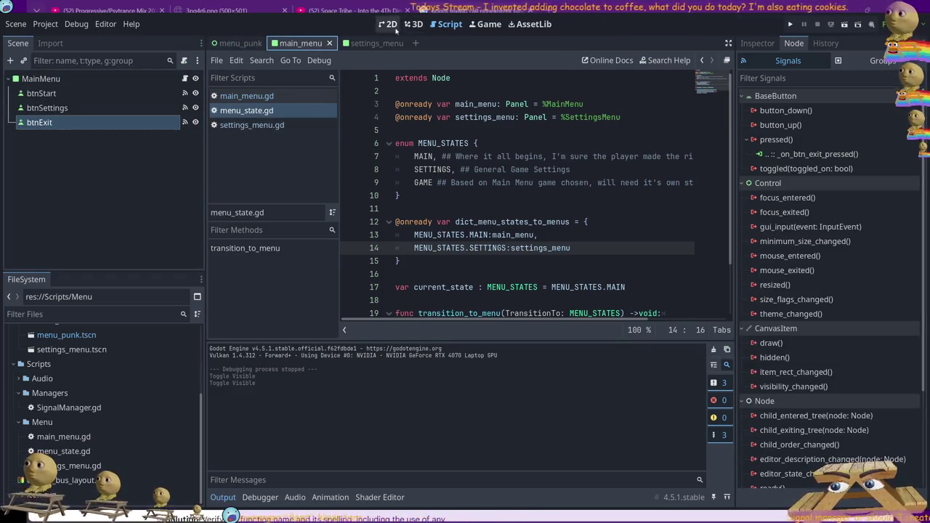
left_click(391, 24)
left_click(349, 229)
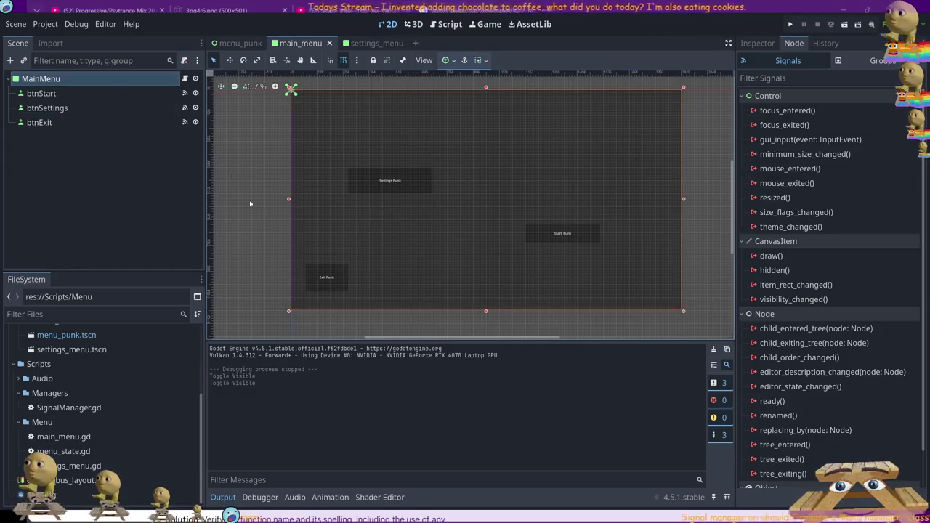
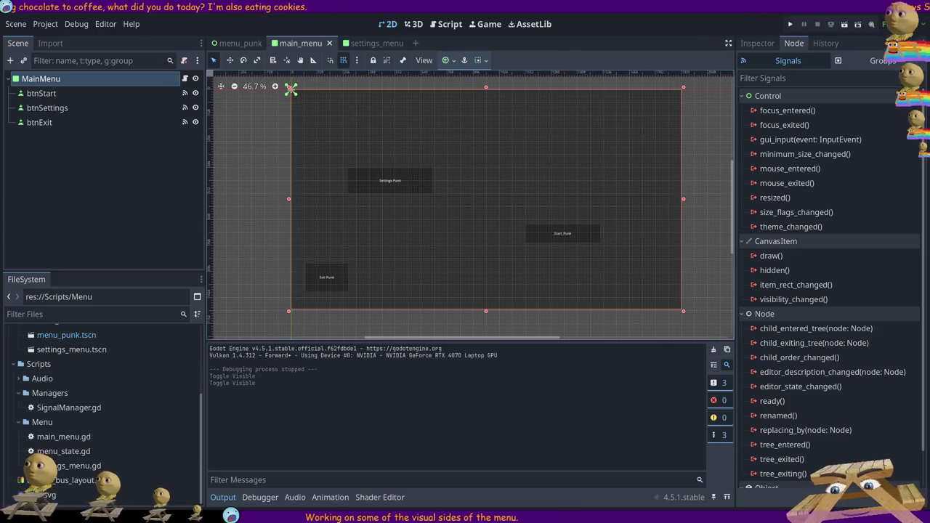
Show main_menu.gd in the Script workspace and select its menu_state declaration line.
left_click(452, 25)
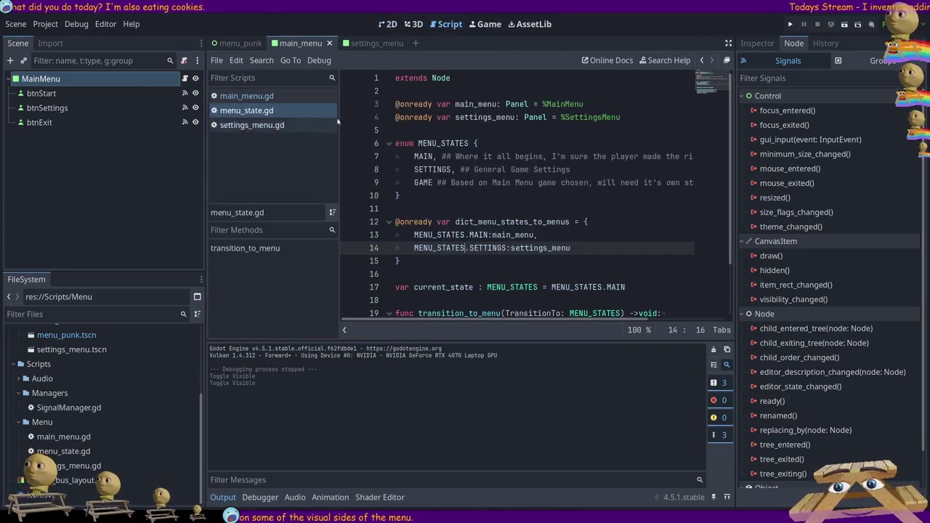
left_click(236, 43)
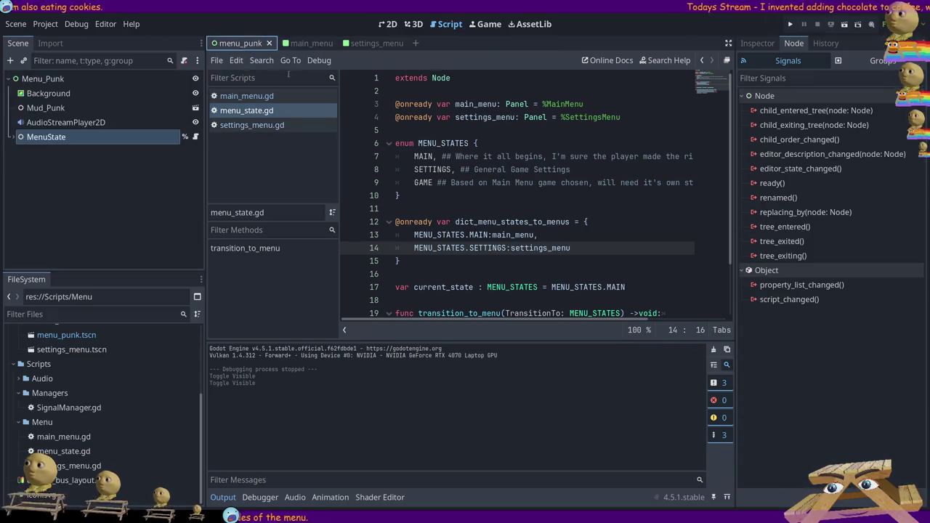
left_click(298, 43)
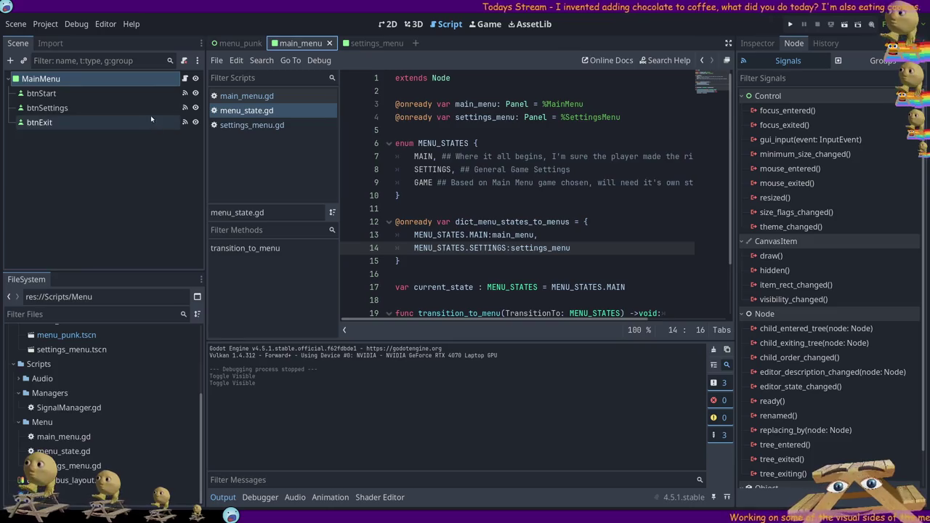
left_click(247, 95)
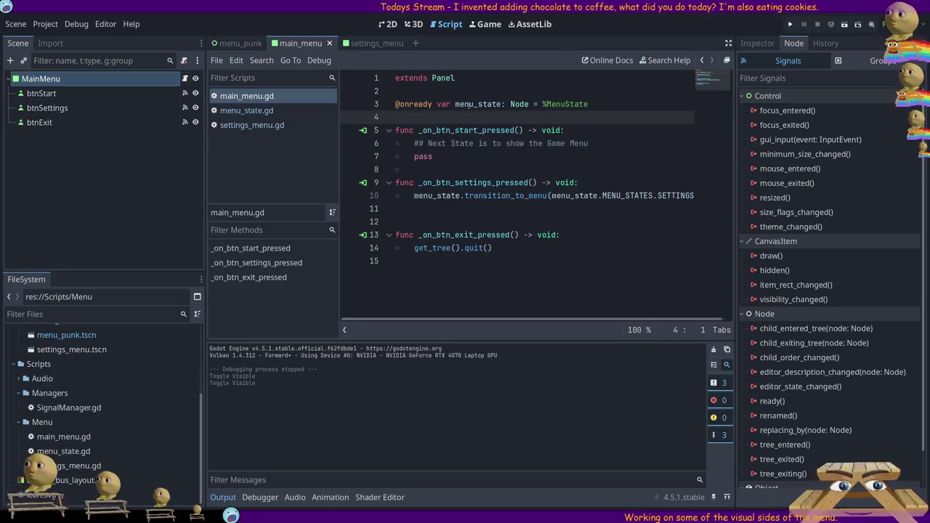
left_click_drag(589, 104, 339, 108)
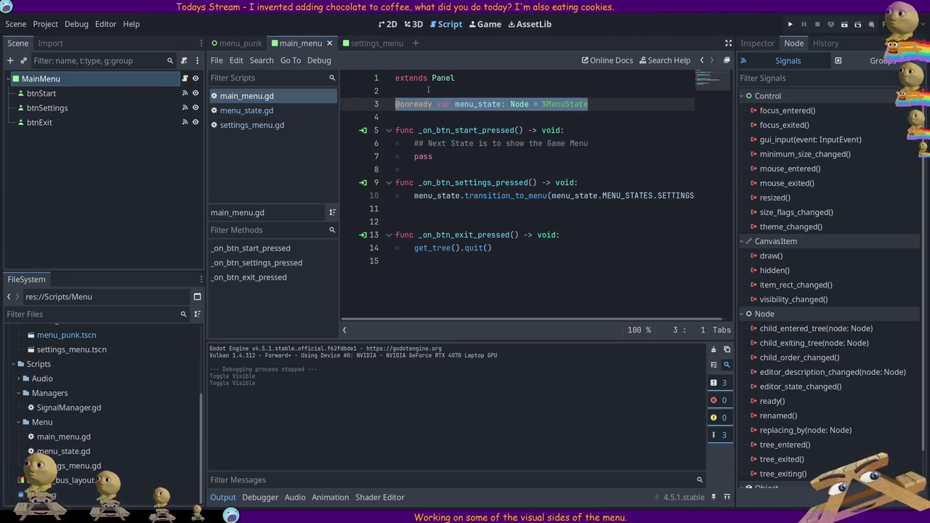
In the menu_punk scene, expand MenuState, open its script, and select the MainMenu node.
left_click(240, 43)
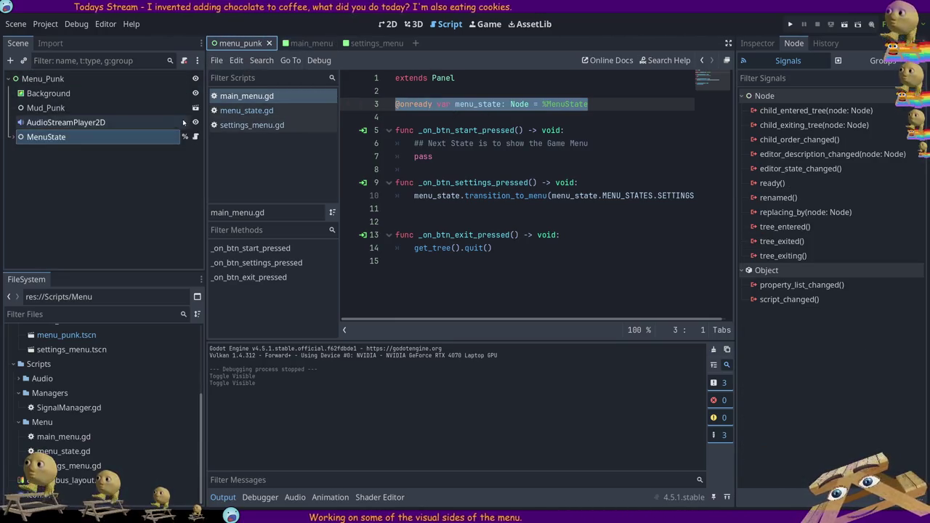
double_click(84, 138)
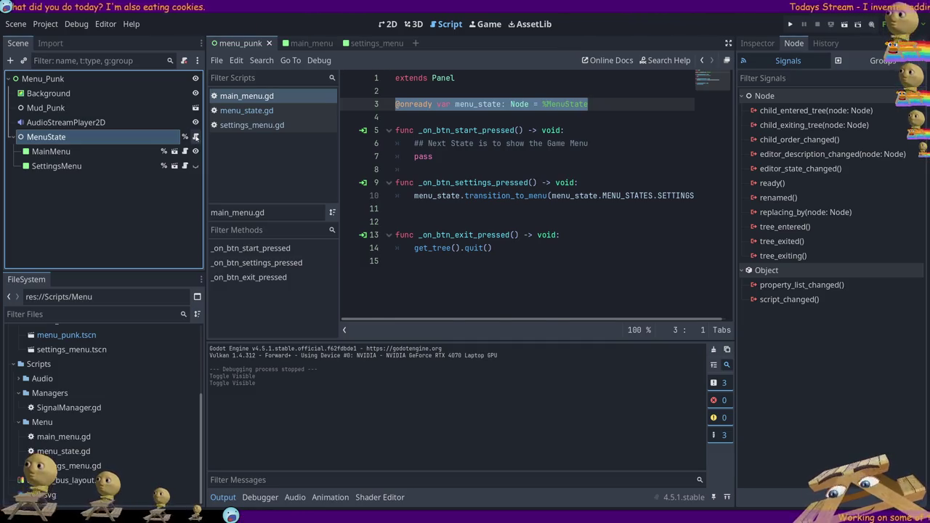
left_click(195, 137)
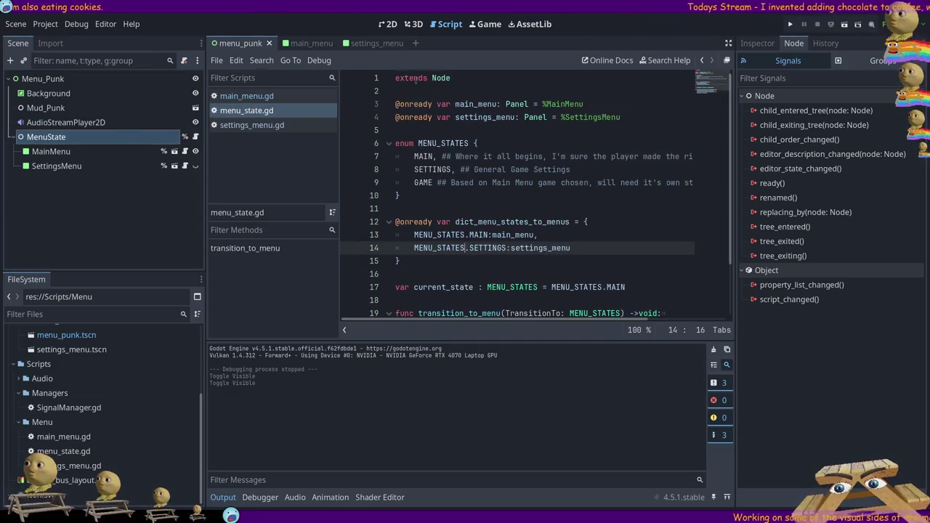
left_click(441, 76, "shift")
left_click(458, 93)
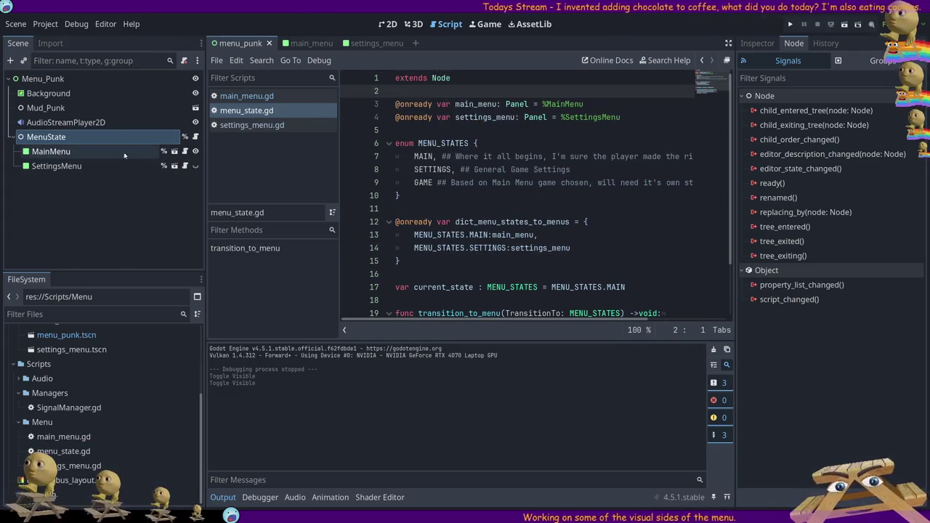
left_click(88, 151)
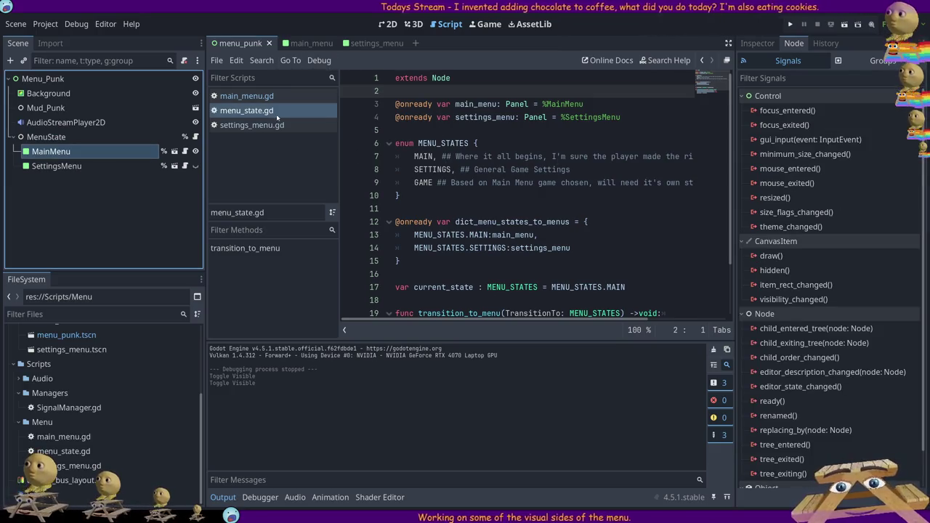
Return to main_menu.gd and select the word 'extends' on line 1.
left_click(320, 44)
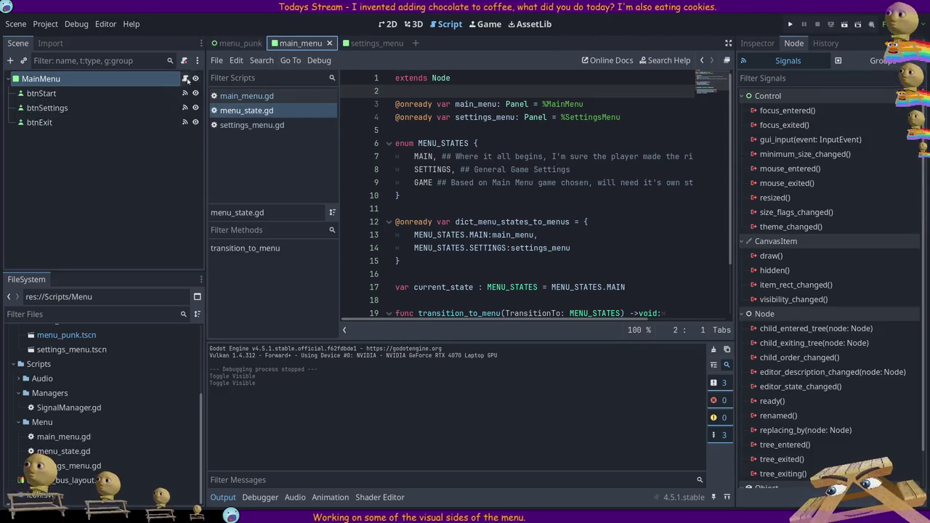
left_click(246, 96)
left_click(406, 78)
double_click(405, 77)
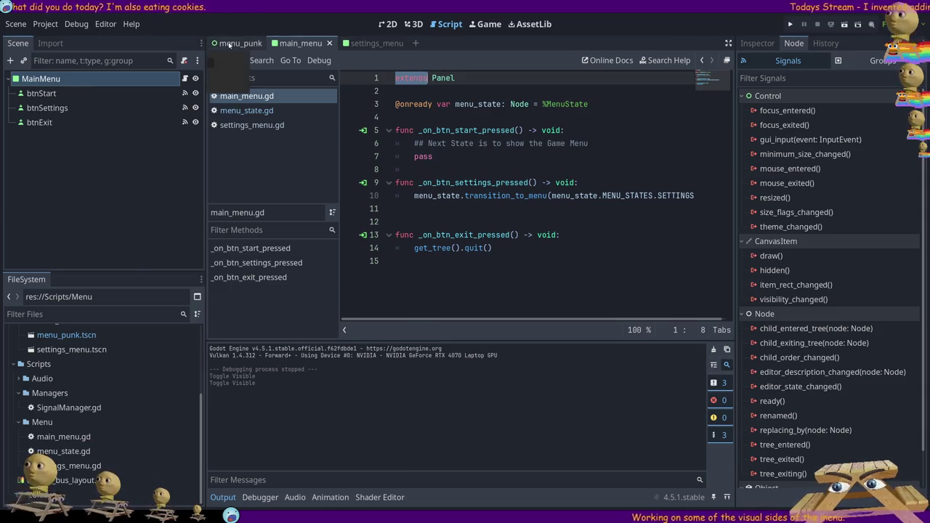
Open menu_state.gd and review its settings_menu declaration, MAIN/SETTINGS/GAME enum and SETTINGS dictionary entry.
left_click(240, 42)
left_click(195, 136)
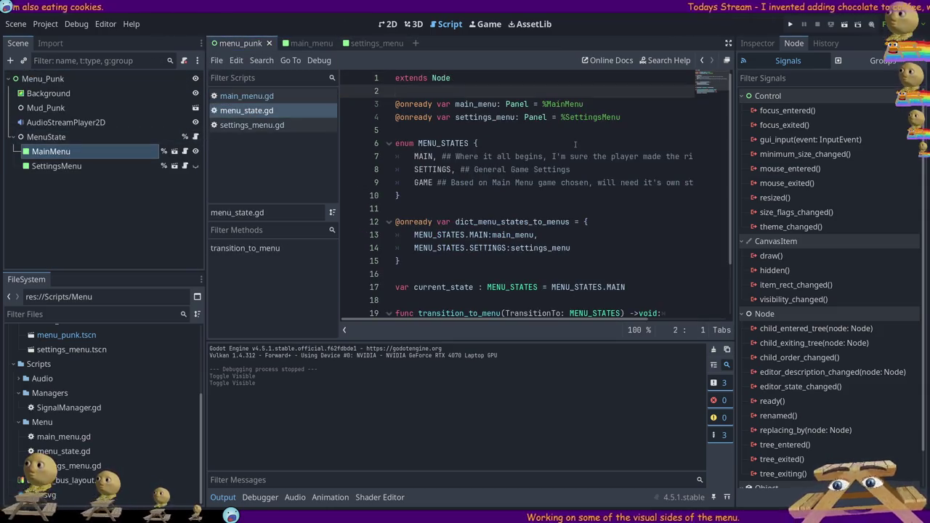
left_click_drag(639, 121, 395, 121)
mouse_move(414, 183)
left_mouse_down()
mouse_move(436, 182)
mouse_move(414, 157)
left_mouse_up()
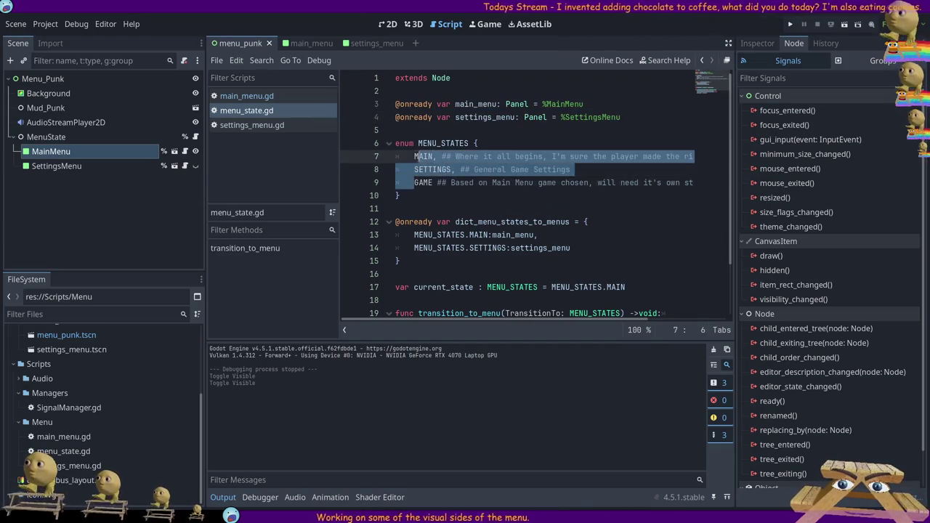
left_click_drag(571, 248, 415, 248)
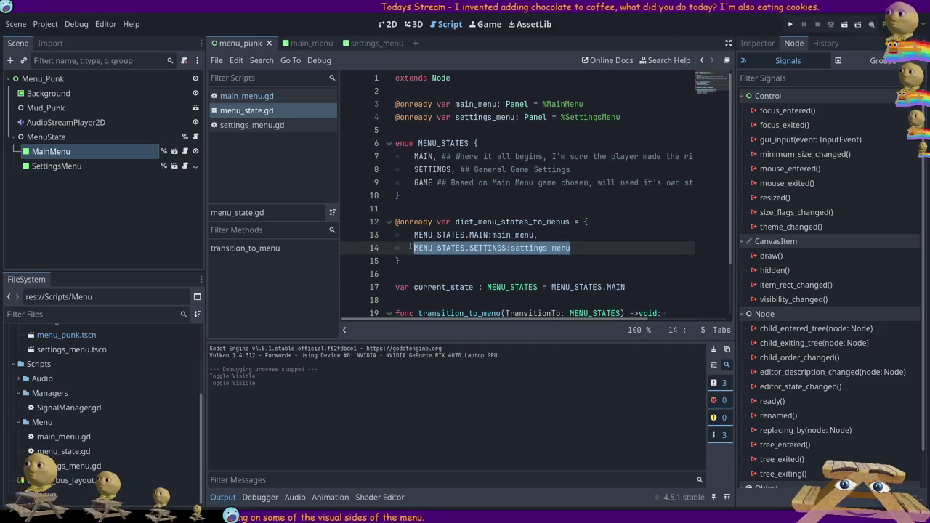
left_click(490, 212)
scroll(490, 214, "down", 2)
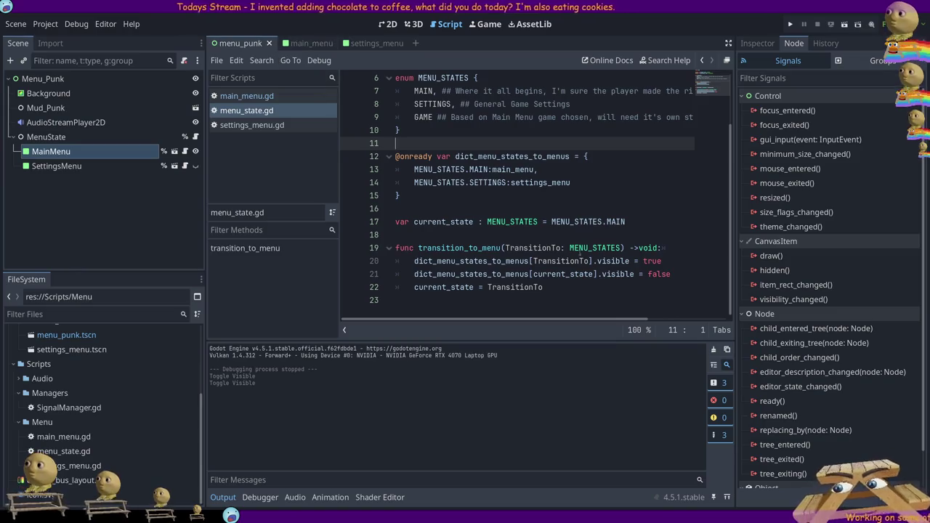
Review the transition_to_menu function, selecting the code from line 6 to the end.
left_click_drag(583, 295, 396, 221)
left_click(603, 274)
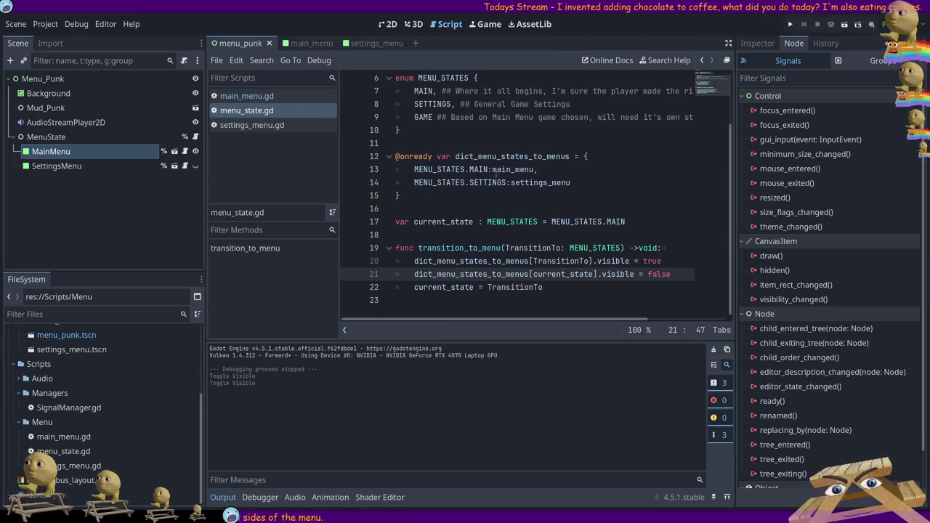
left_click(122, 187)
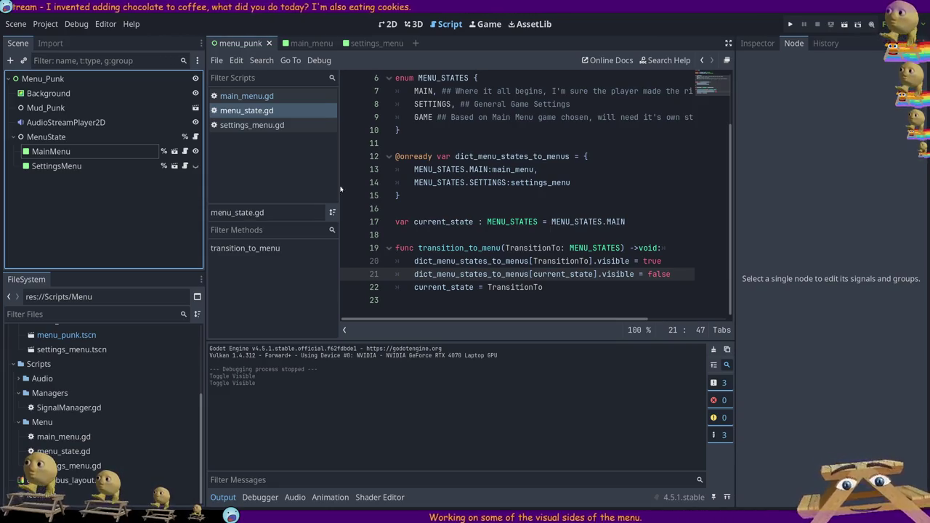
scroll(472, 213, "up", 2)
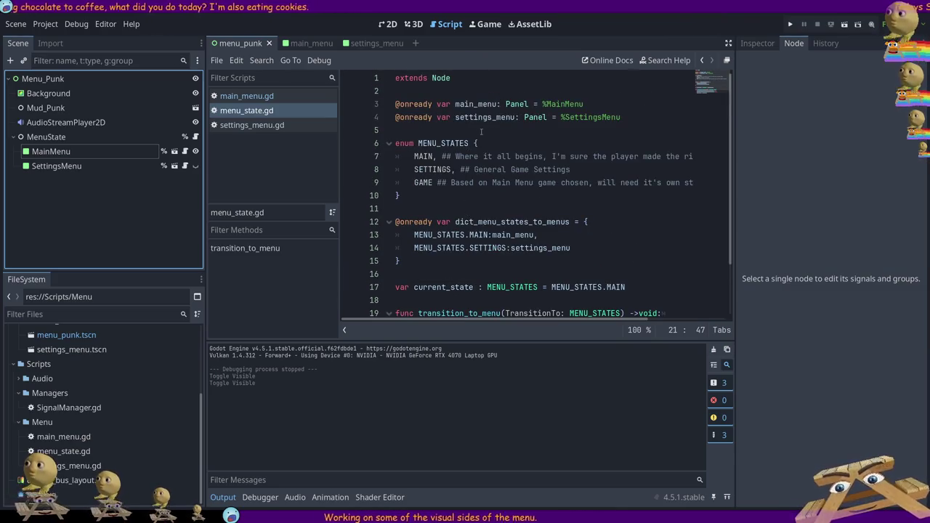
scroll(474, 136, "down", 2)
key("ctrl+End")
key("shift+Up")
key("shift+Up")
key("shift+Up")
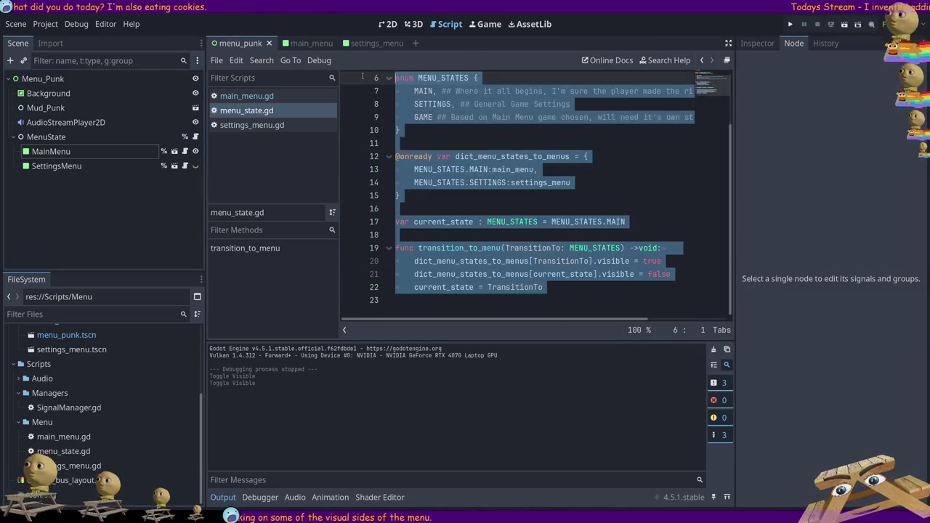
scroll(473, 152, "up", 2)
left_click(485, 117)
scroll(509, 131, "down", 2)
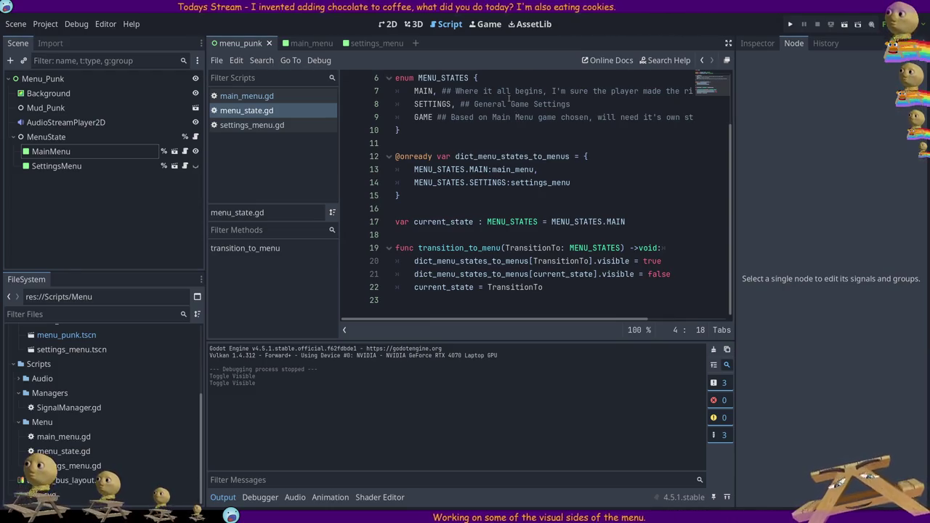
Highlight the enum and dictionary blocks on lines 3–15, then bring up settings_menu.gd.
scroll(406, 127, "up", 2)
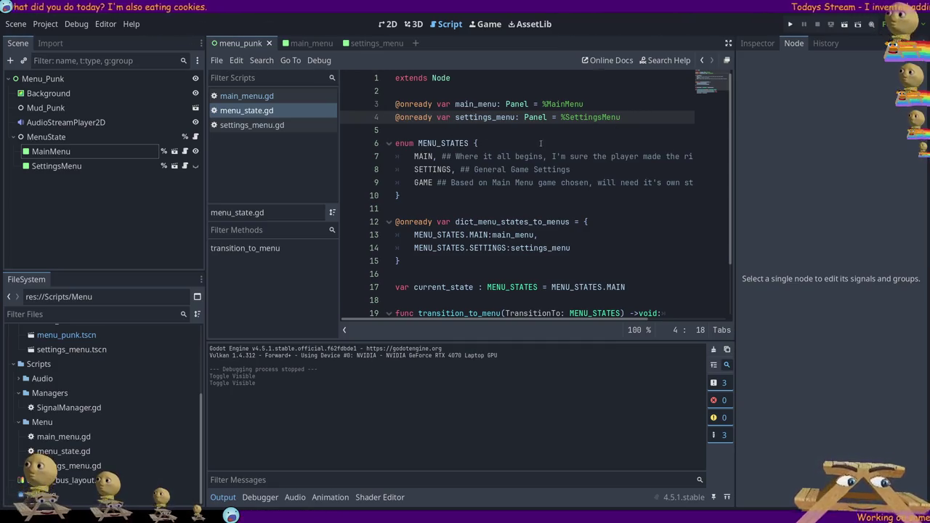
scroll(541, 143, "down", 2)
mouse_move(528, 196)
left_mouse_down()
mouse_move(407, 170)
mouse_move(397, 130)
left_mouse_up()
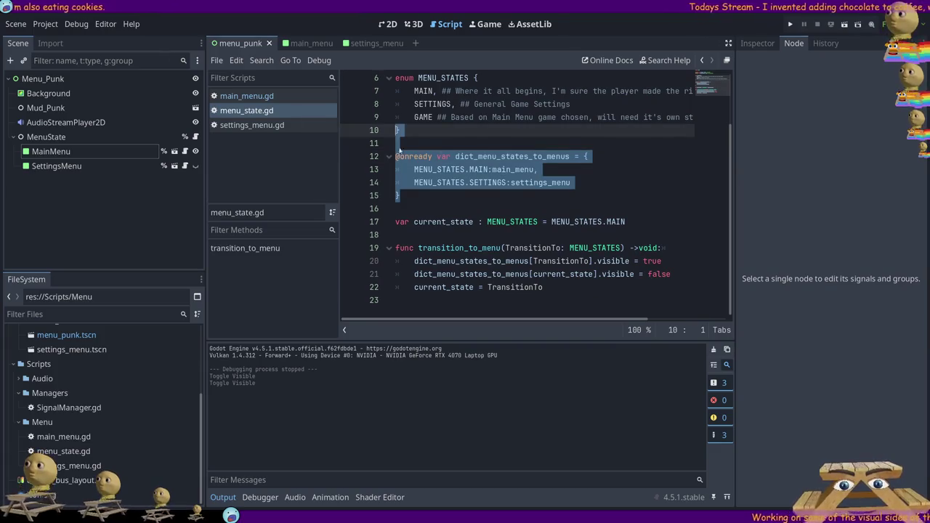
scroll(485, 150, "up", 2)
scroll(448, 124, "down", 2)
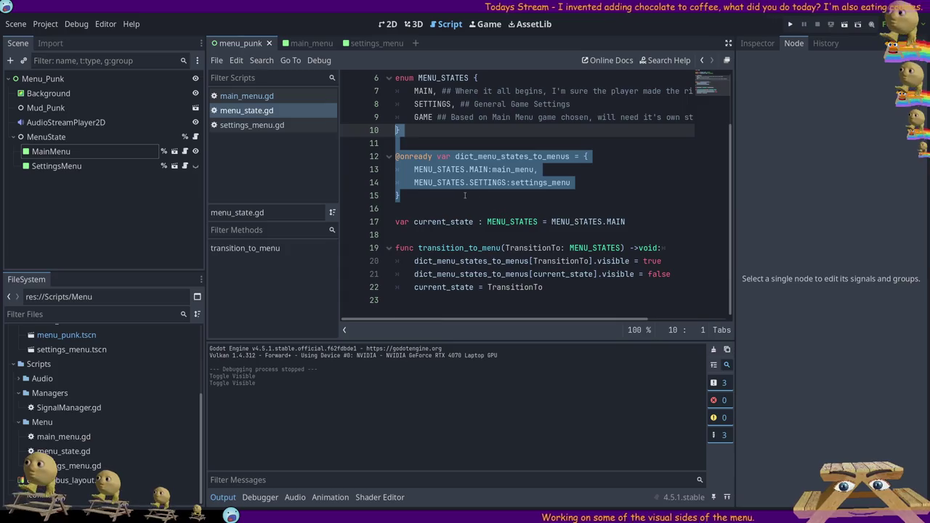
scroll(455, 172, "up", 2)
left_click(509, 117)
mouse_move(401, 261)
left_mouse_down()
mouse_move(322, 126)
mouse_move(378, 104)
left_mouse_up()
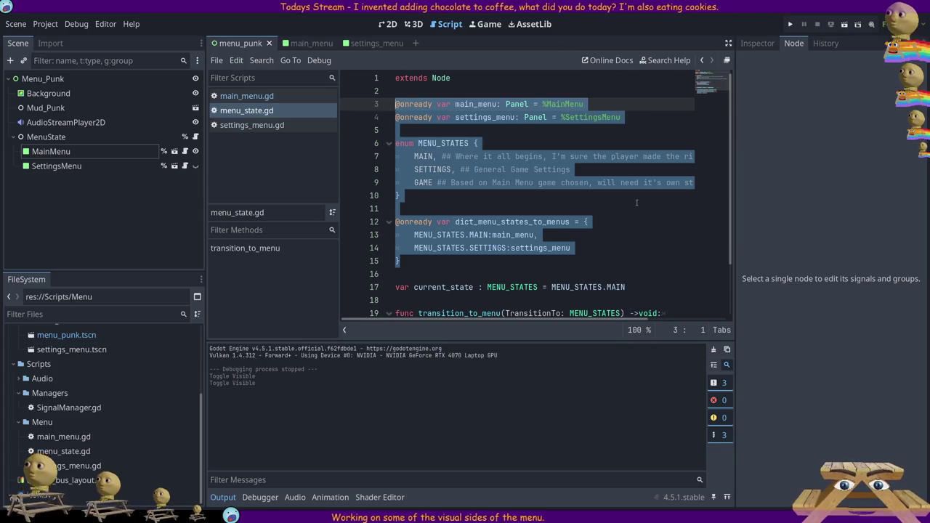
left_click(441, 128)
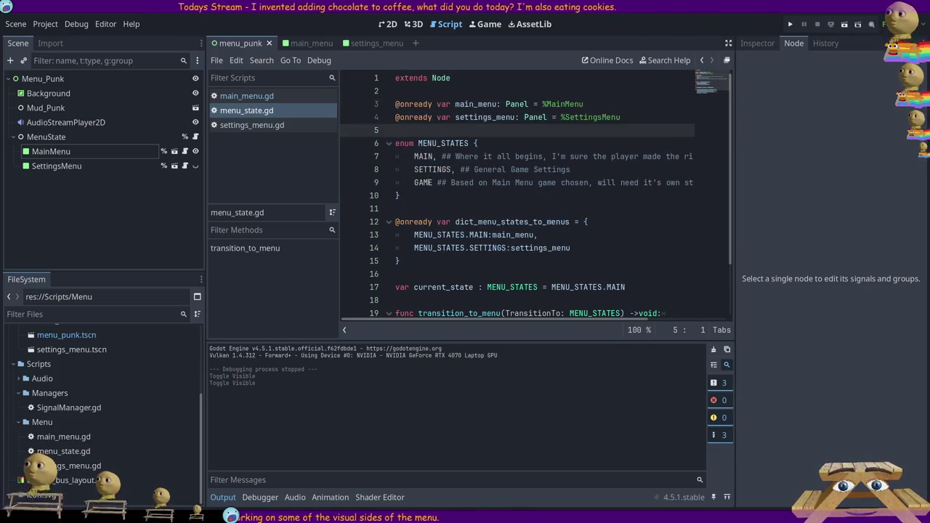
left_click(434, 182)
left_click(429, 248)
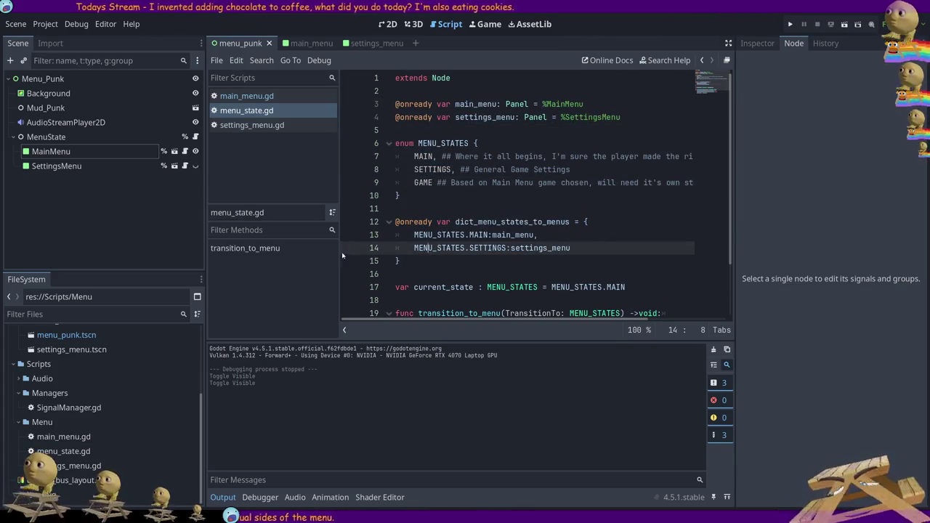
left_click(245, 126)
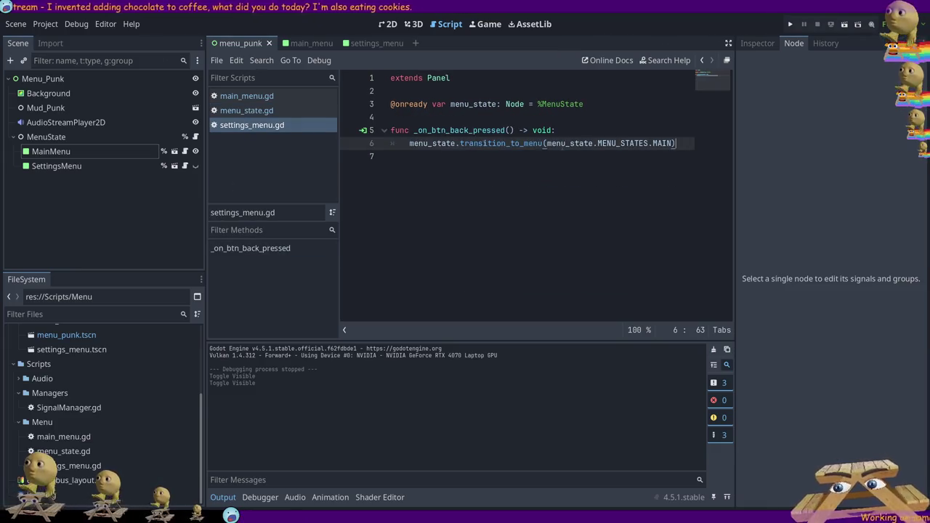
Select the back-button function on lines 5–6 of settings_menu.gd.
mouse_move(417, 203)
left_mouse_down()
mouse_move(392, 79)
mouse_move(417, 204)
left_mouse_up()
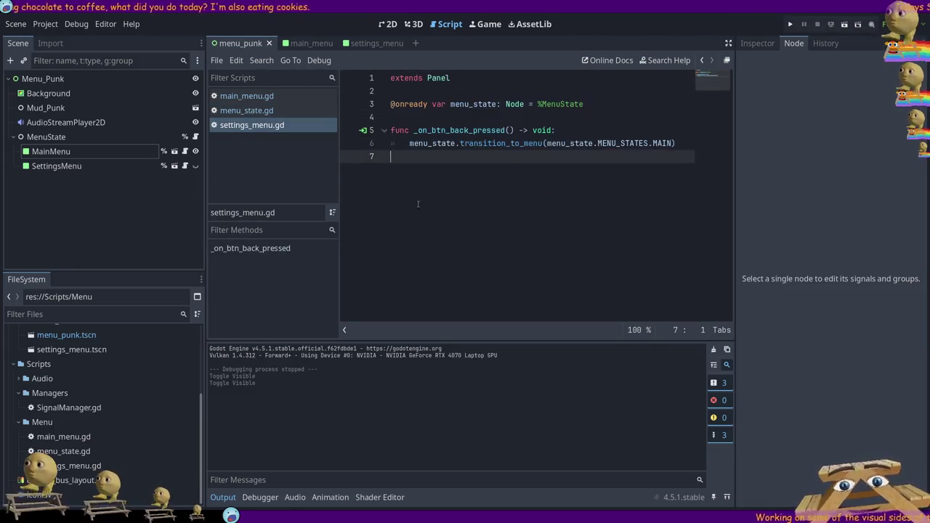
mouse_move(397, 165)
left_mouse_down()
mouse_move(392, 79)
mouse_move(450, 201)
left_mouse_up()
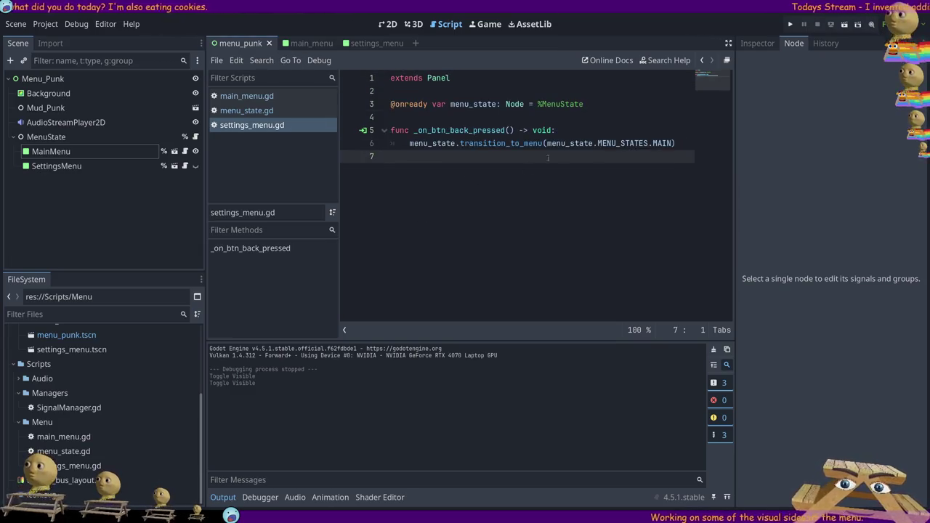
left_click_drag(548, 158, 392, 131)
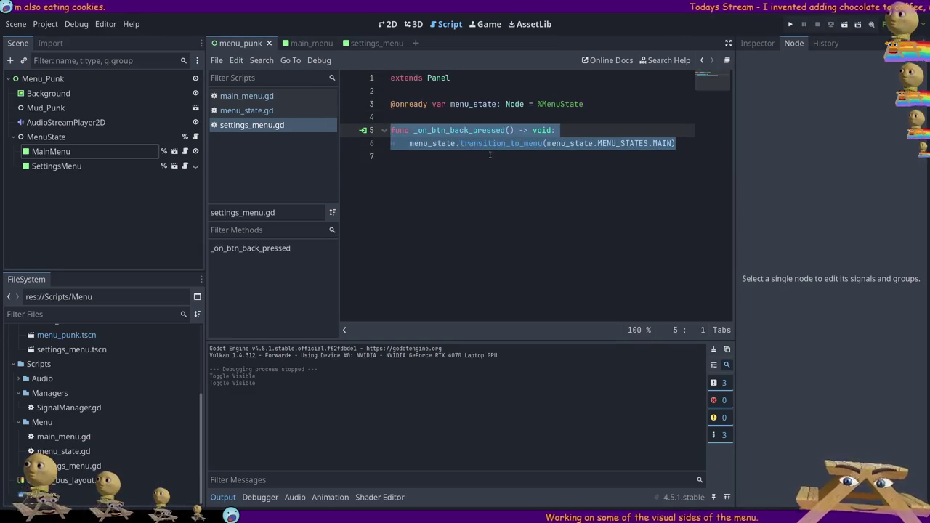
left_click(460, 167)
Delete the blank line 12 in main_menu.gd and return to the 2D canvas.
key("alt+Left")
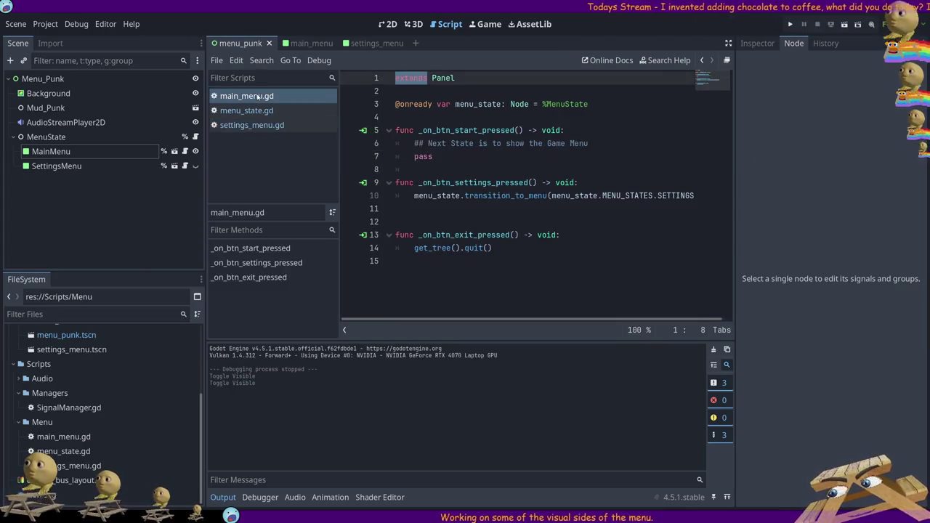
left_click(446, 221)
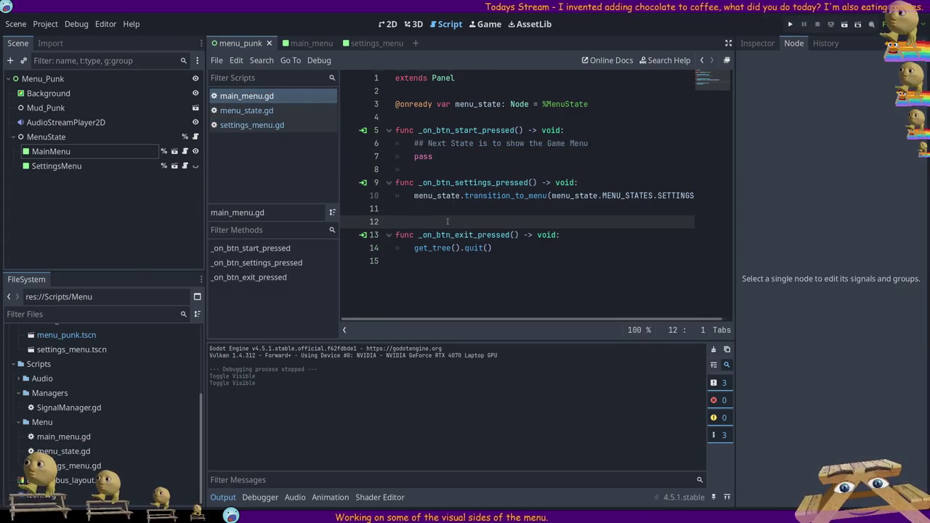
key("BackSpace")
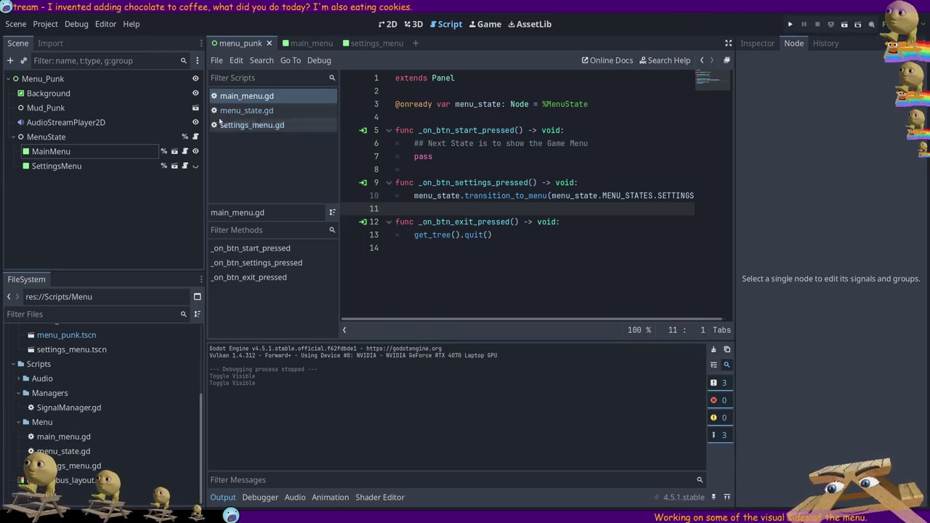
left_click(387, 24)
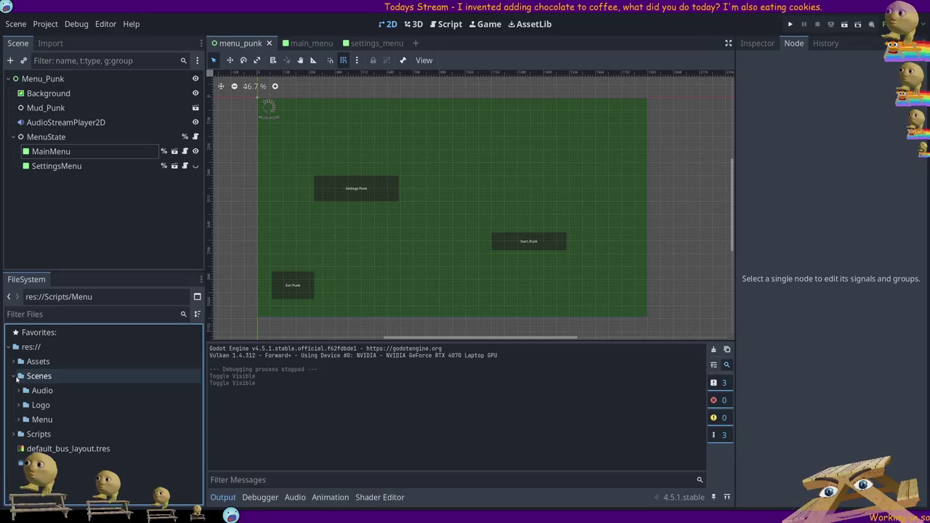
Collapse the FileSystem folders, reopen main_menu.gd, and run the project with F5.
left_click(104, 419)
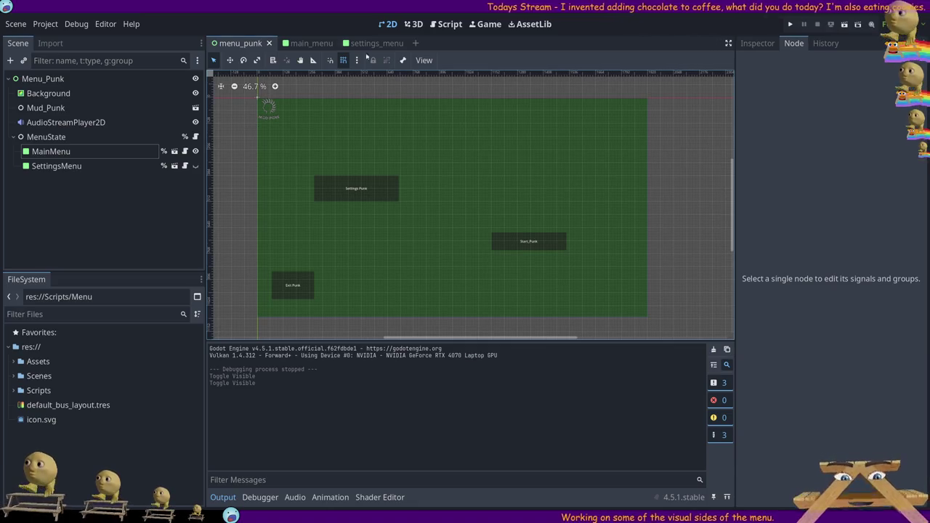
left_click(450, 24)
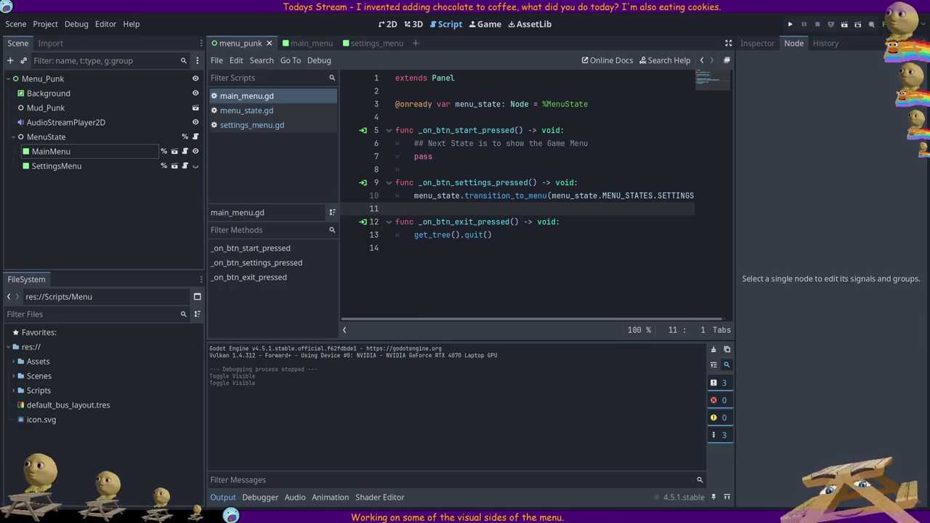
key("F5")
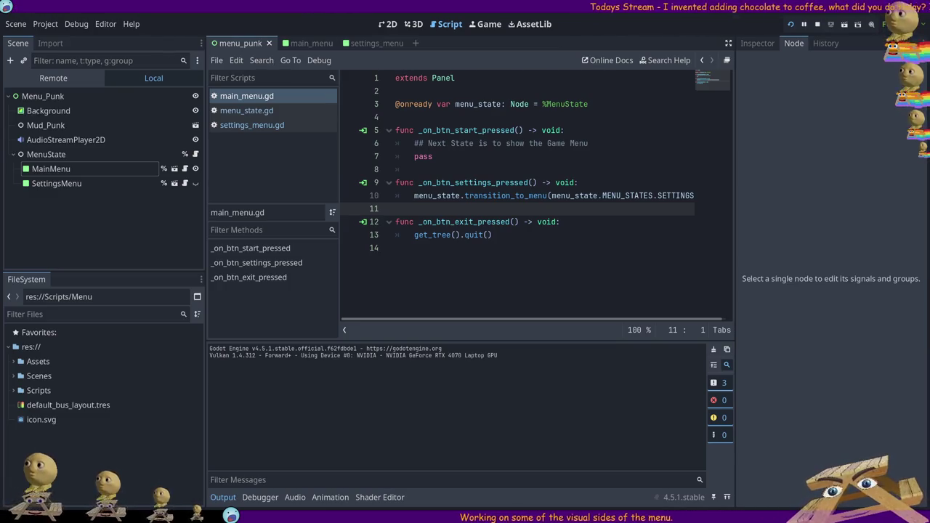
Stop the game, add an indented blank line after line 19 of menu_state.gd, and rerun.
key("F8")
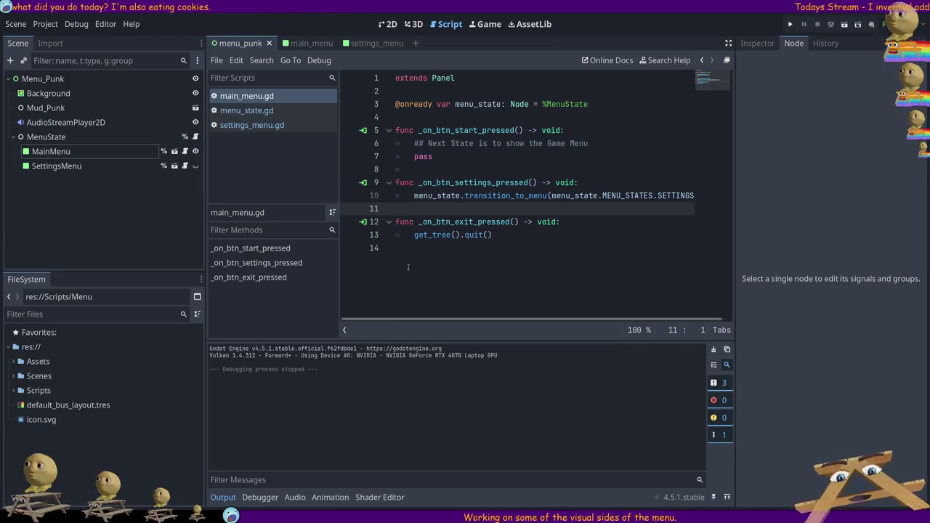
left_click(247, 110)
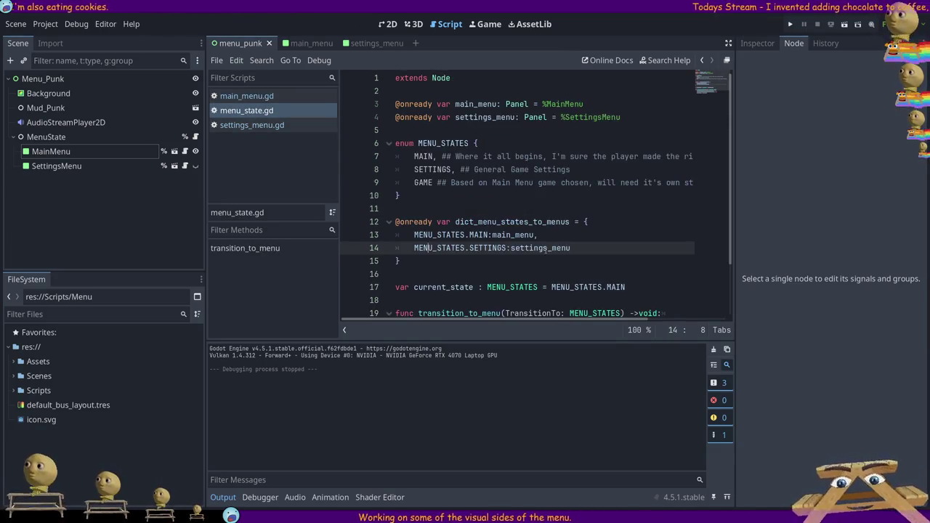
left_click(683, 247)
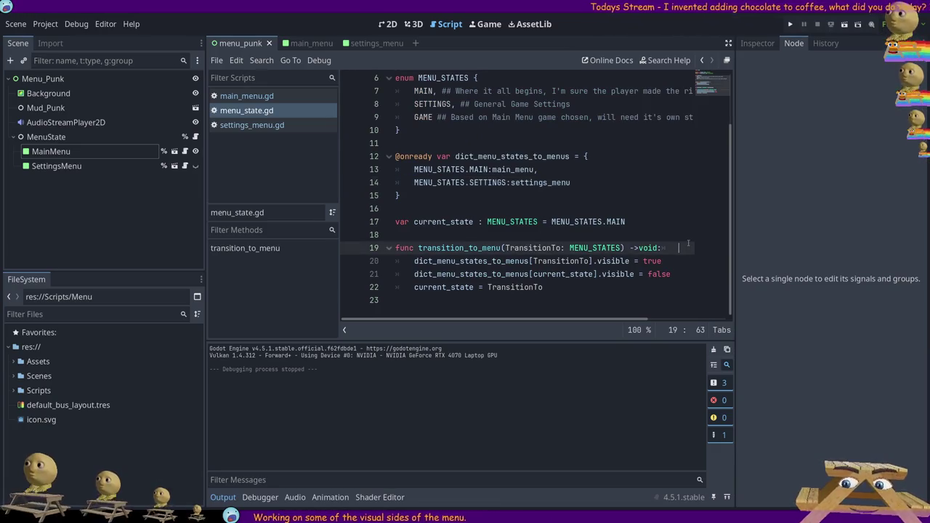
key("Return")
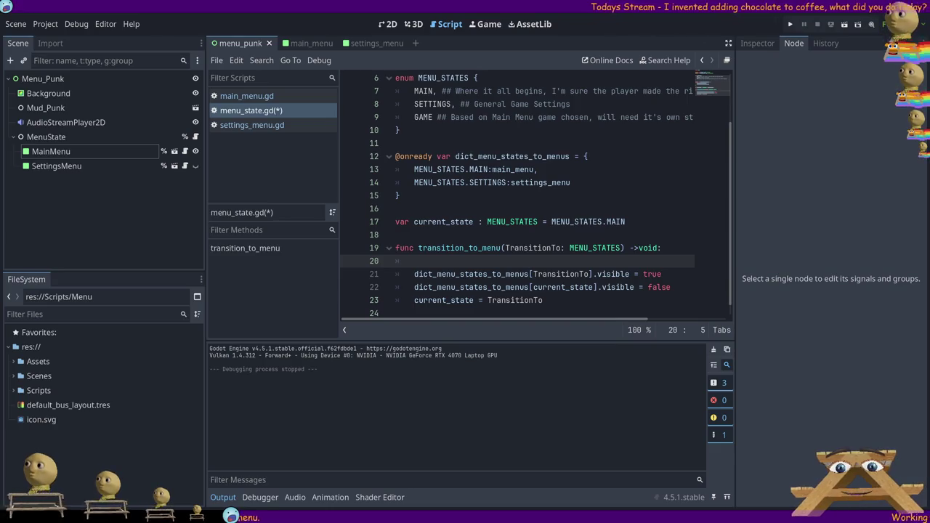
left_click(510, 138)
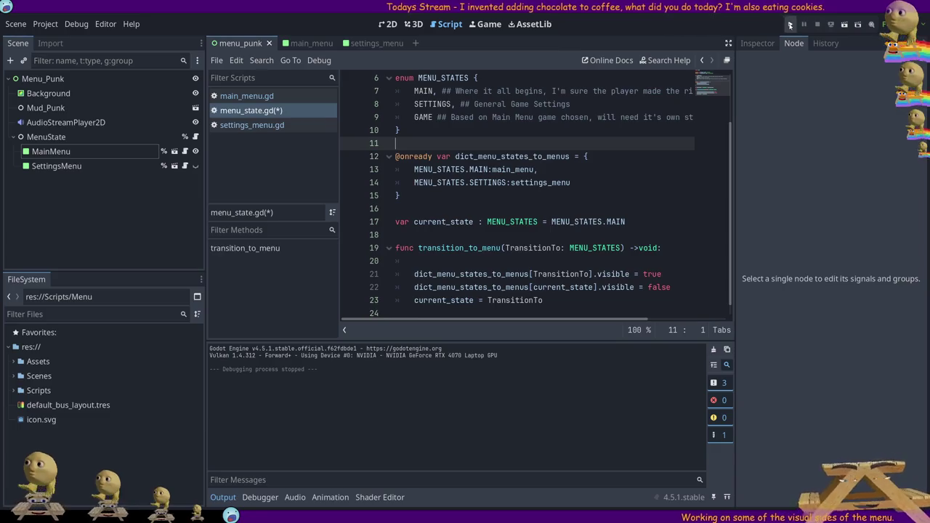
left_click(790, 25)
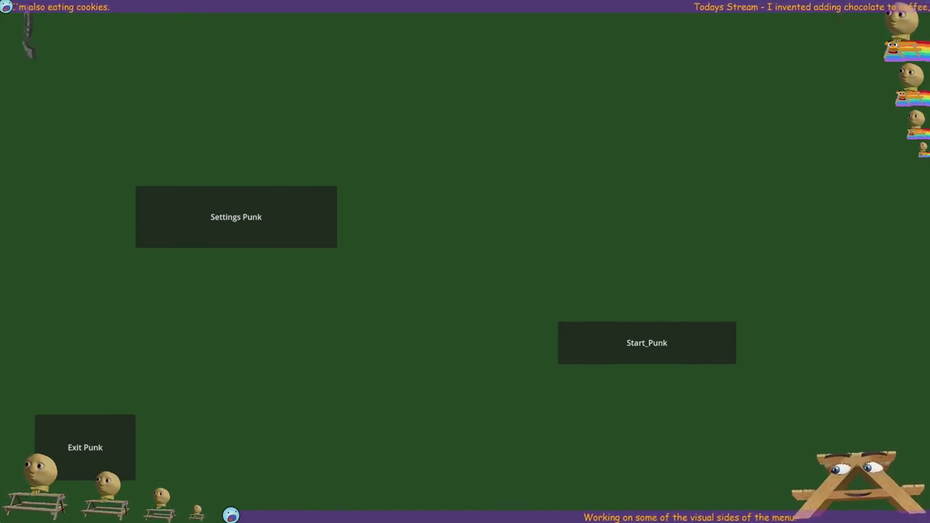
Switch between Settings Punk and Back Punk four times, try Start_Punk, then quit via Exit Punk.
left_click(189, 219)
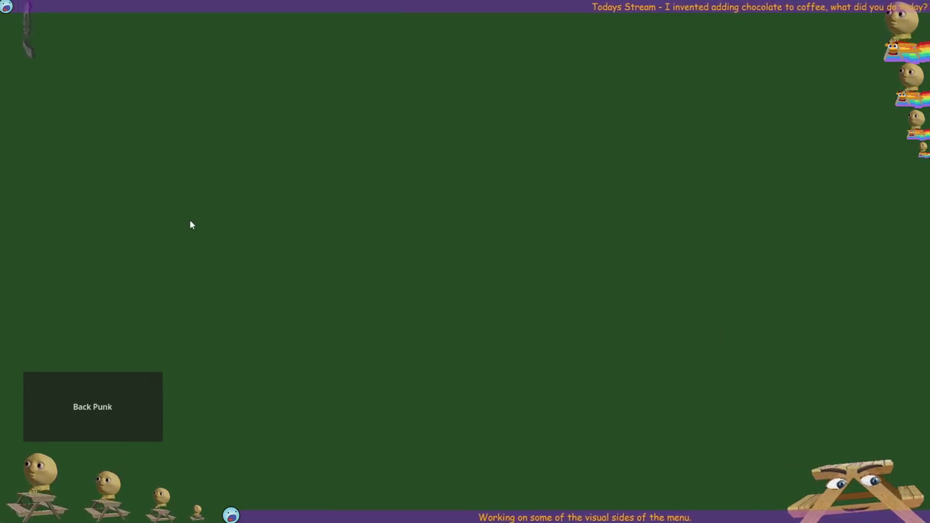
left_click(113, 394)
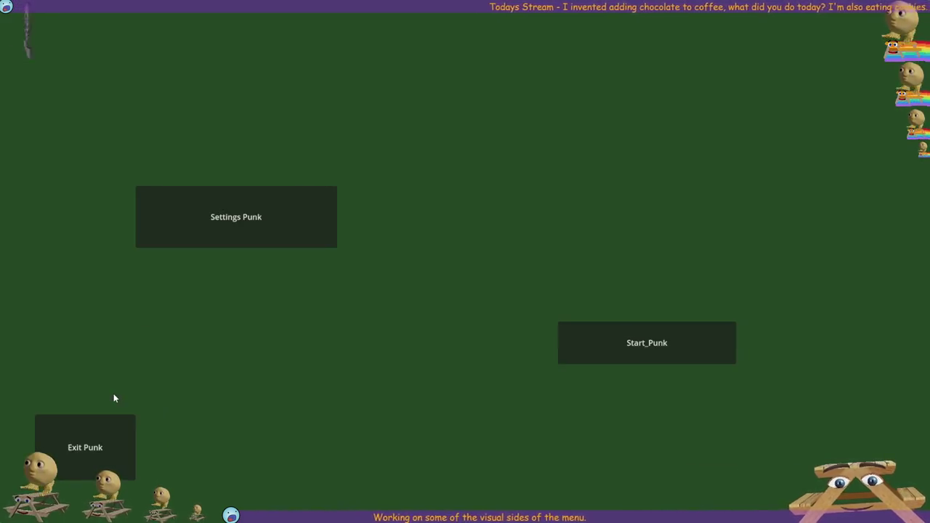
left_click(205, 231)
left_click(143, 386)
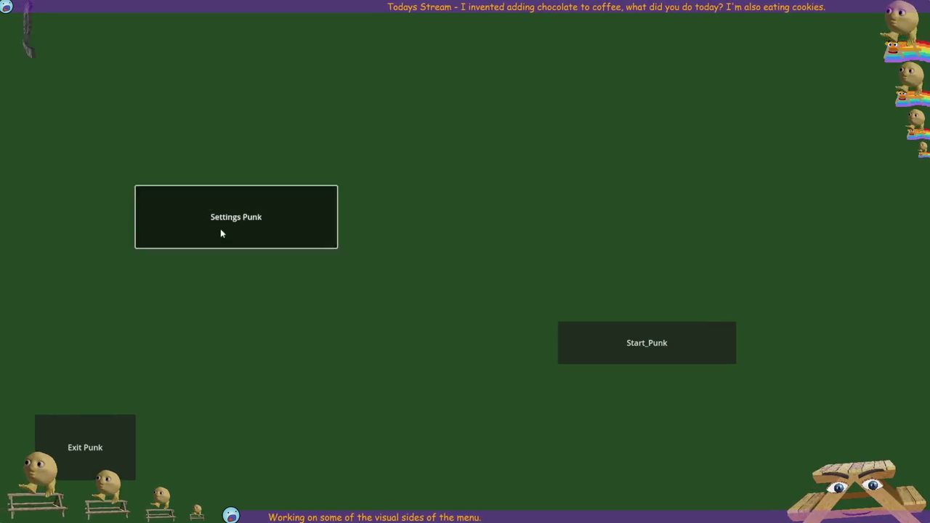
left_click(220, 230)
left_click(142, 378)
left_click(246, 219)
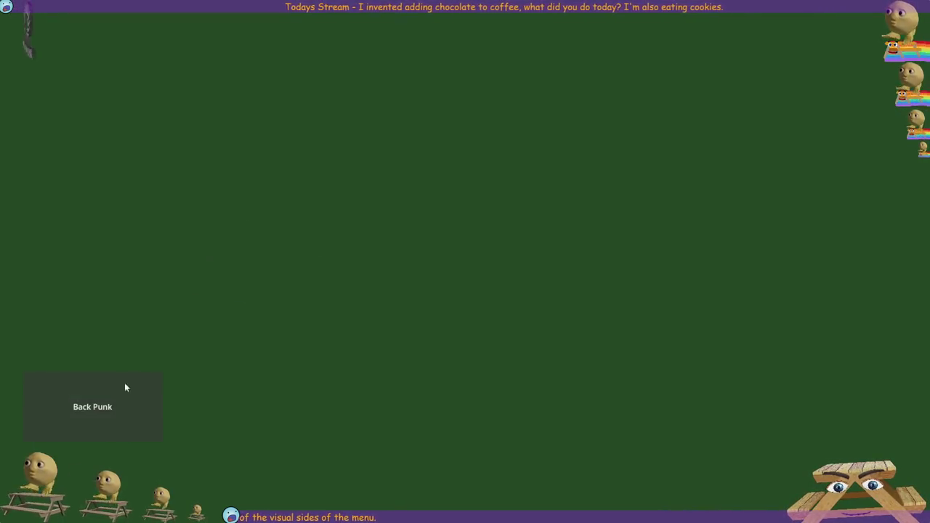
left_click(124, 382)
left_click(685, 336)
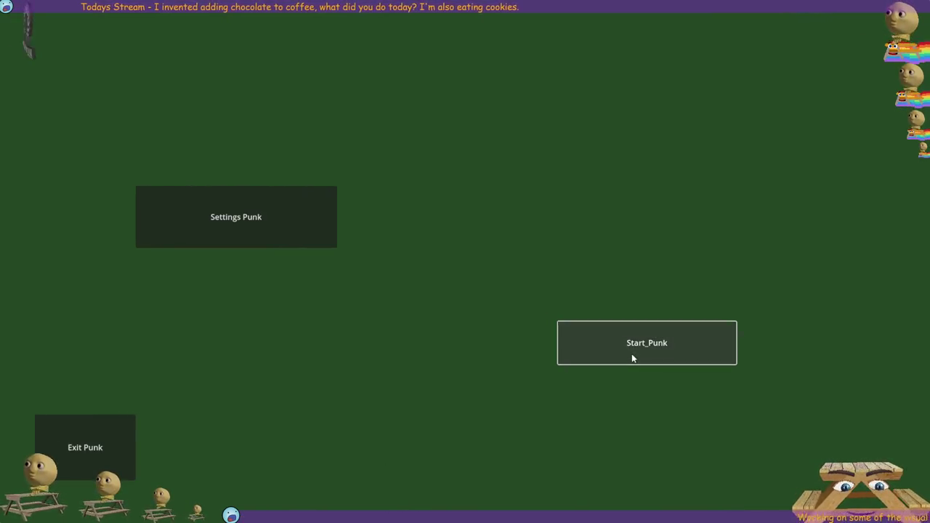
left_click(86, 447)
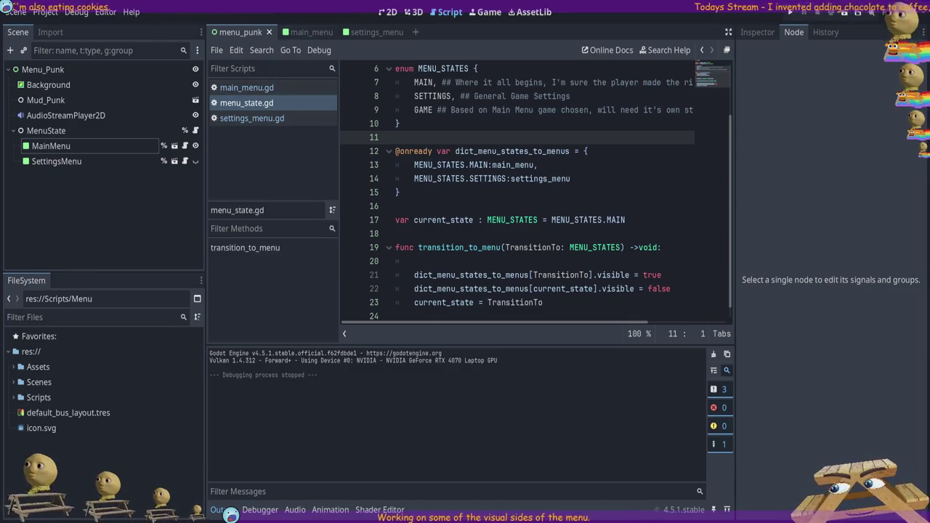
On the 2D canvas, toggle grid and smart snapping, leaving grid snapping off.
key("ctrl+F1")
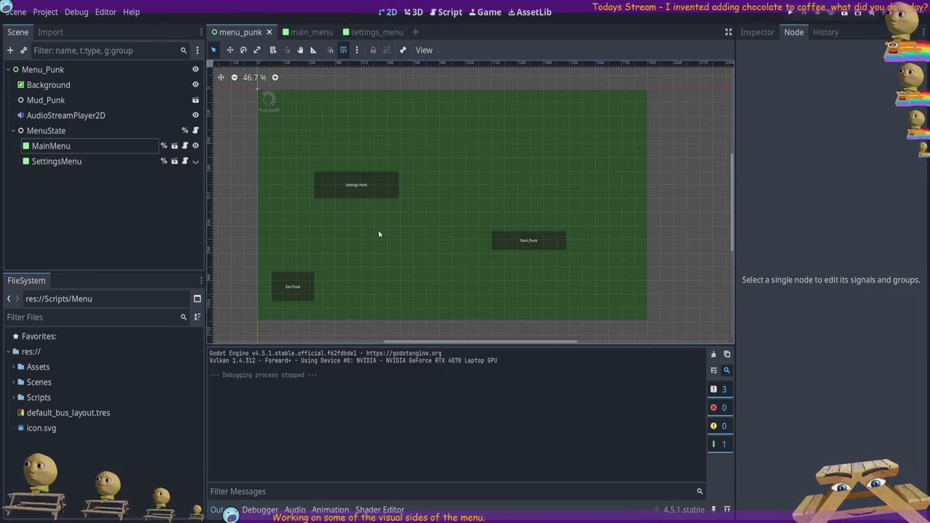
left_click(343, 50)
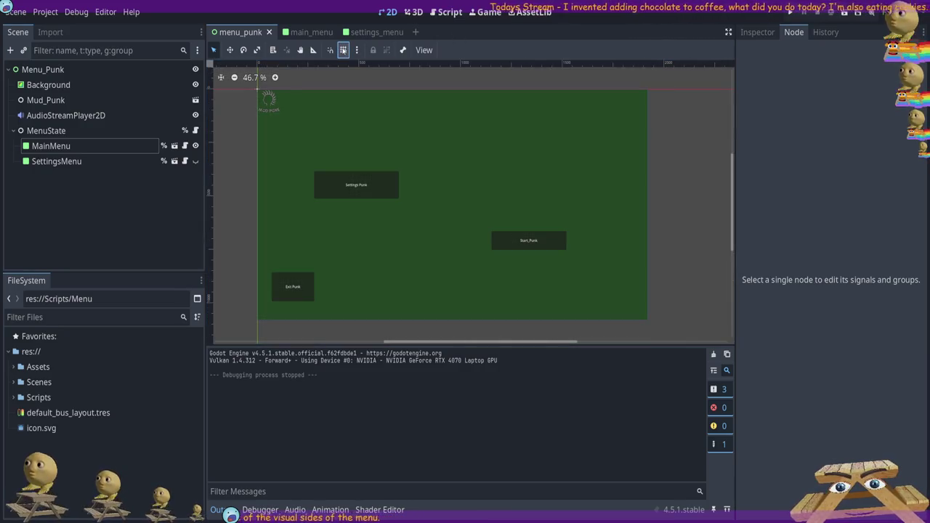
left_click(330, 50)
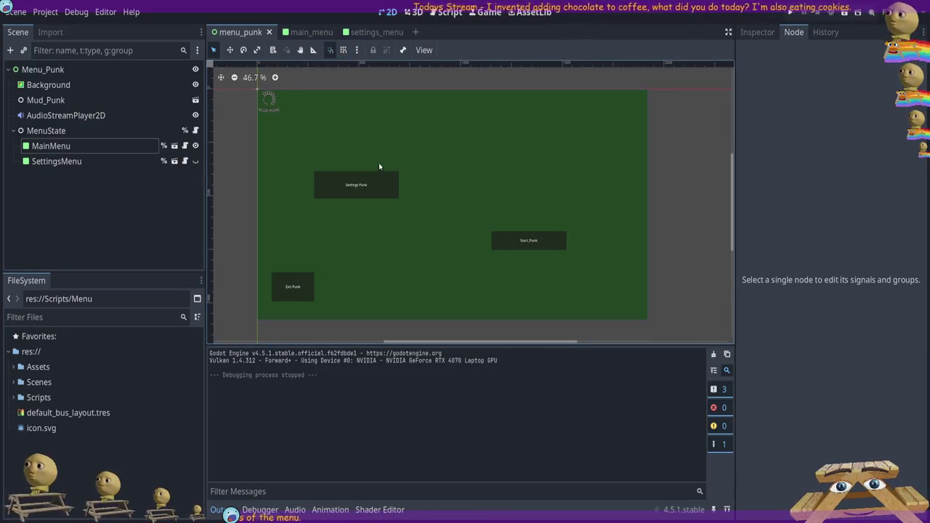
left_click(343, 49)
left_click(343, 51)
left_click(343, 51)
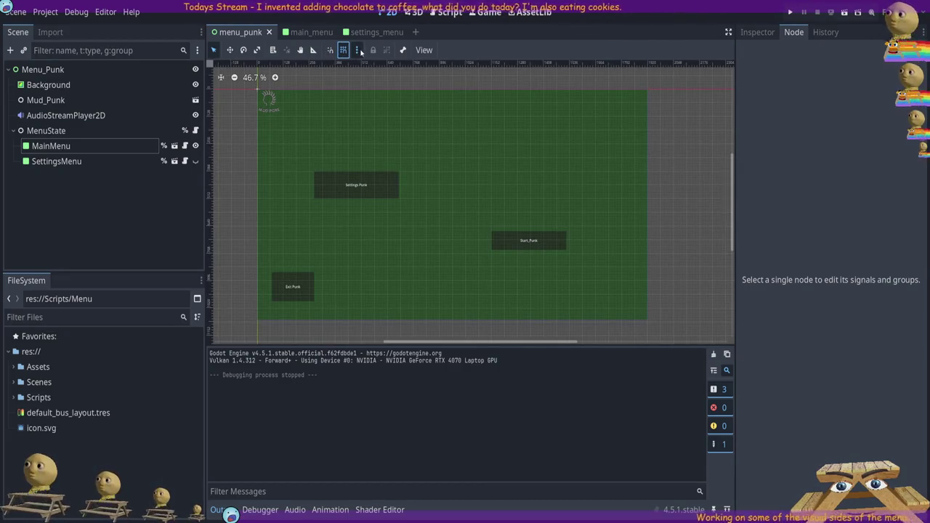
left_click(343, 50)
scroll(430, 242, "up", 1)
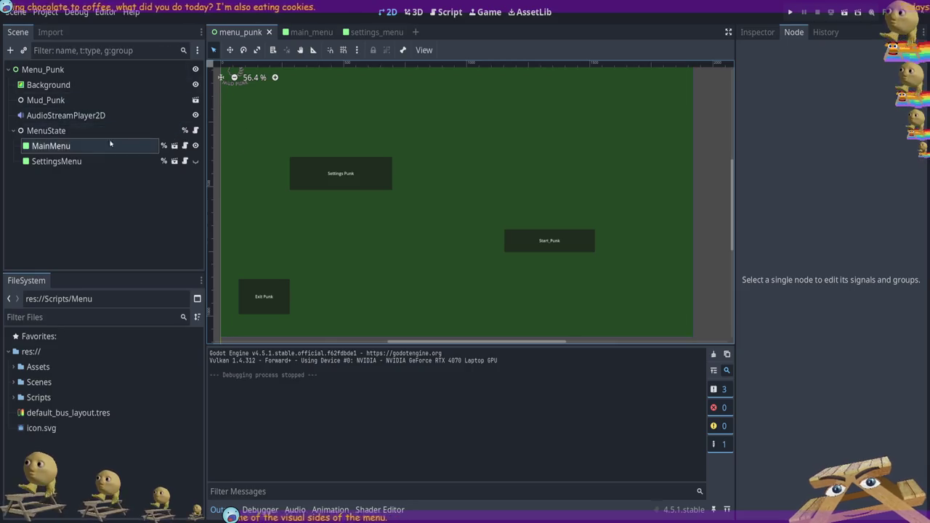
Toggle the MainMenu and SettingsMenu visibility eyes, then open the MainMenu scene for editing.
left_click(195, 161)
left_click(194, 145)
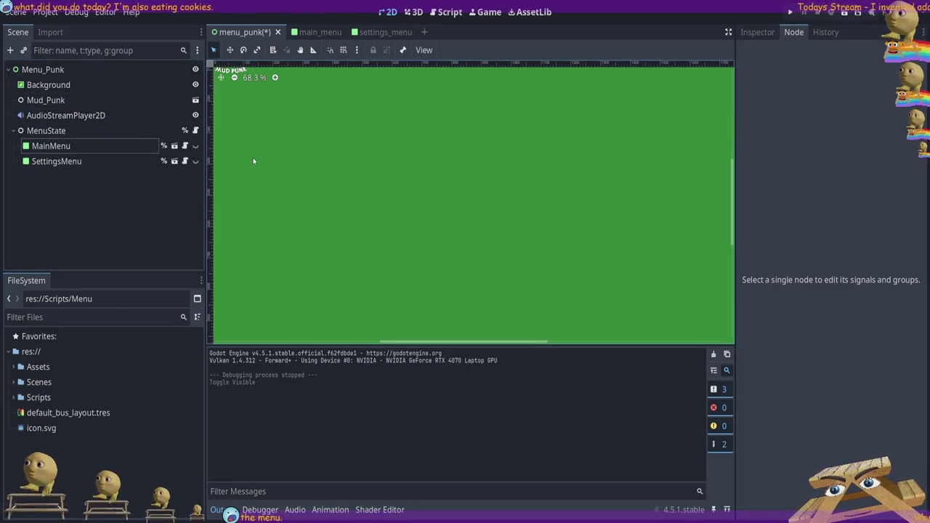
scroll(240, 112, "down", 1)
scroll(733, 186, "up", 3)
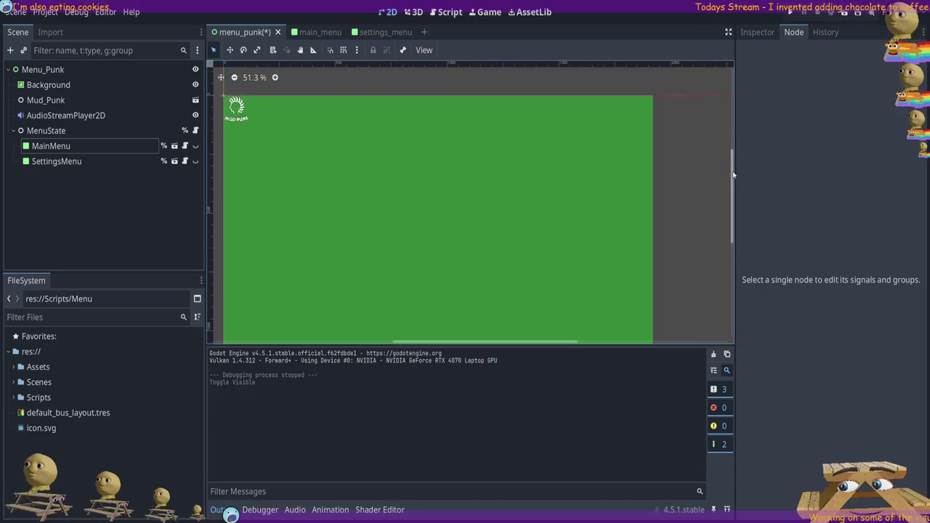
left_click(195, 146)
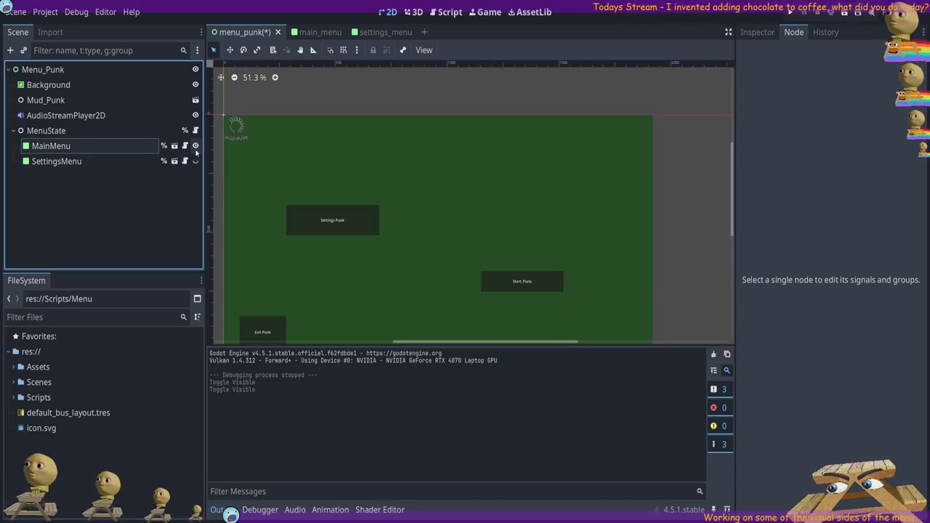
left_click(195, 148)
left_click(195, 148)
left_click(195, 146)
left_click(184, 146)
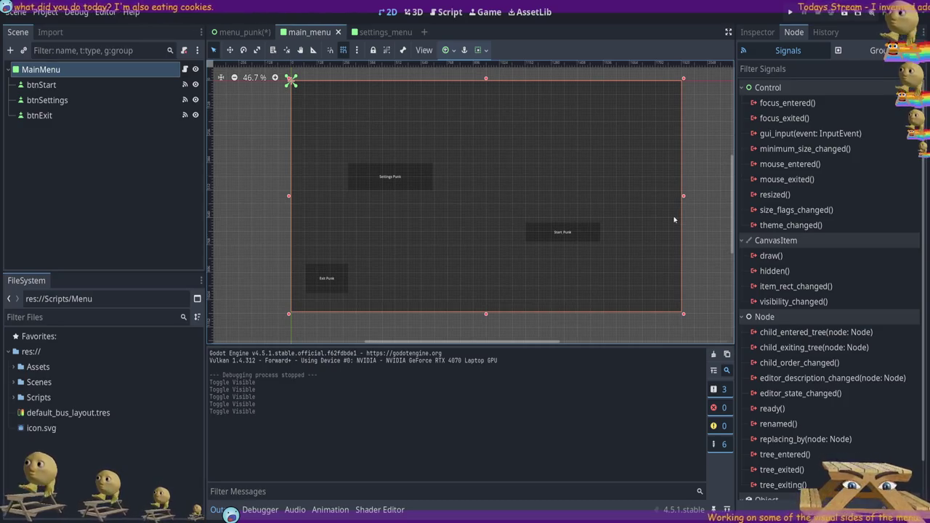
Show MainMenu in the Inspector and toggle its visibility in menu_punk before returning to main_menu.
left_click(744, 31)
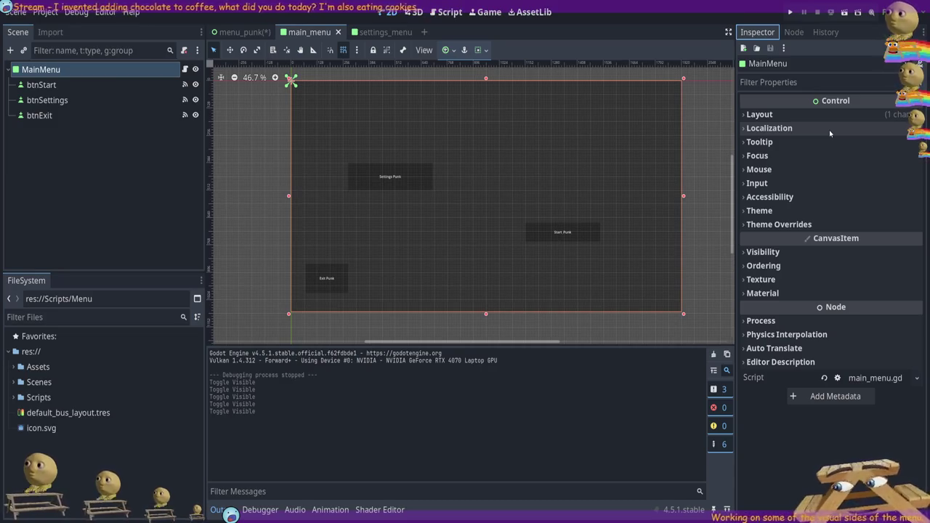
left_click(240, 32)
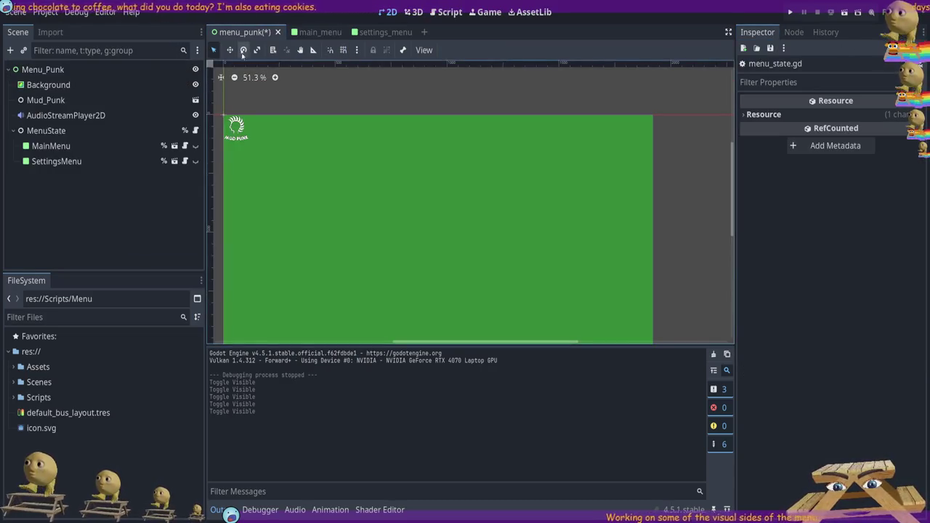
left_click(196, 146)
left_click(195, 146)
left_click(195, 147)
left_click(195, 146)
left_click(318, 36)
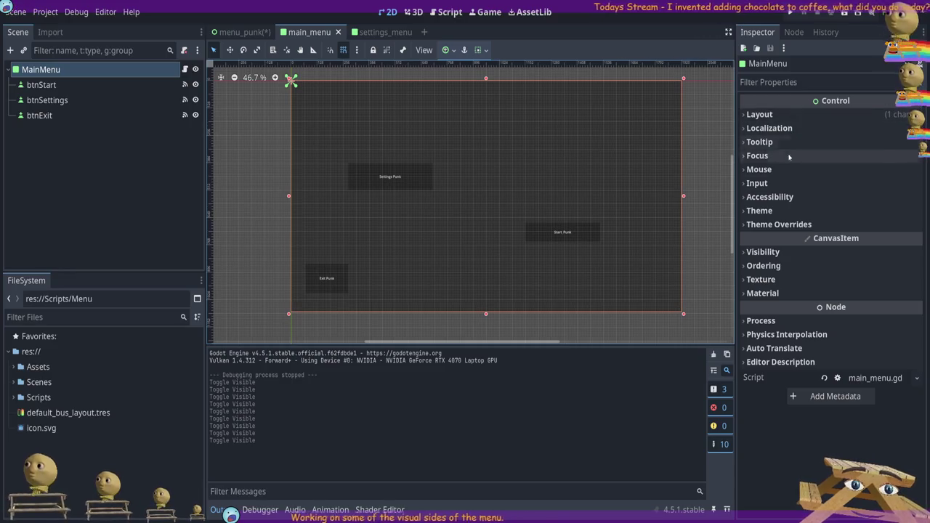
Hide and reshow the MainMenu root, then expand its Material, Texture, Theme Overrides and Theme sections.
left_click(116, 73)
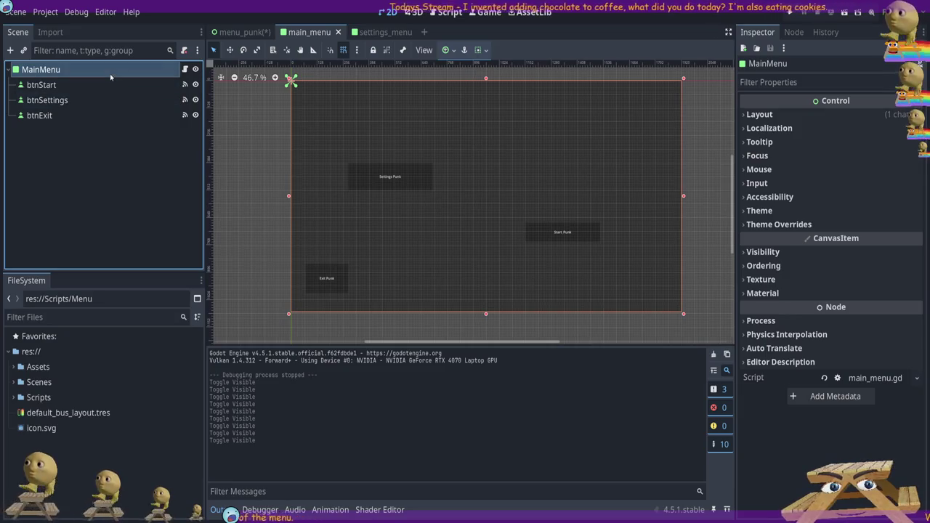
left_click(194, 69)
left_click(195, 69)
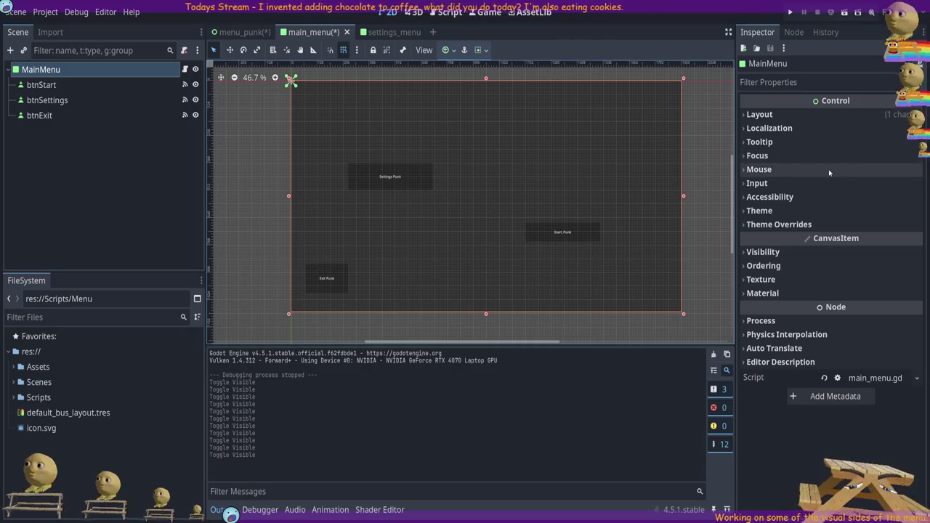
left_click(765, 252)
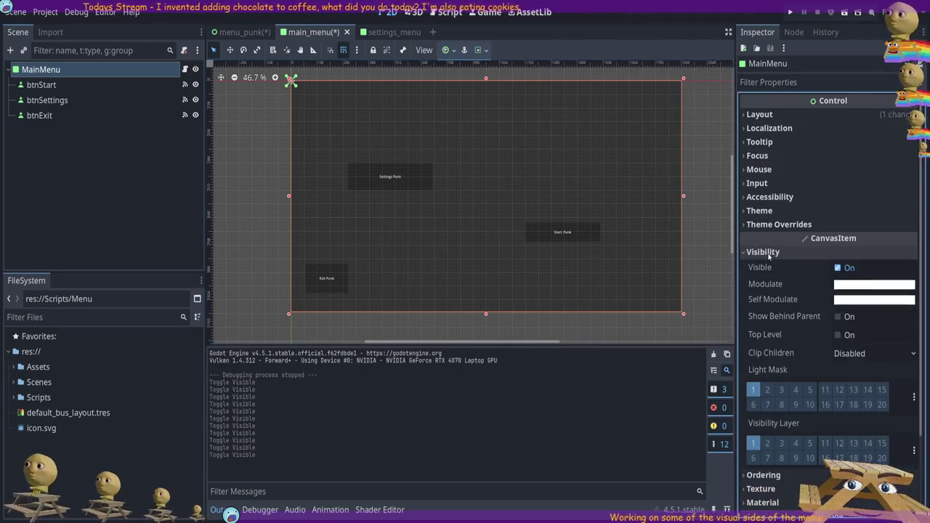
left_click(768, 252)
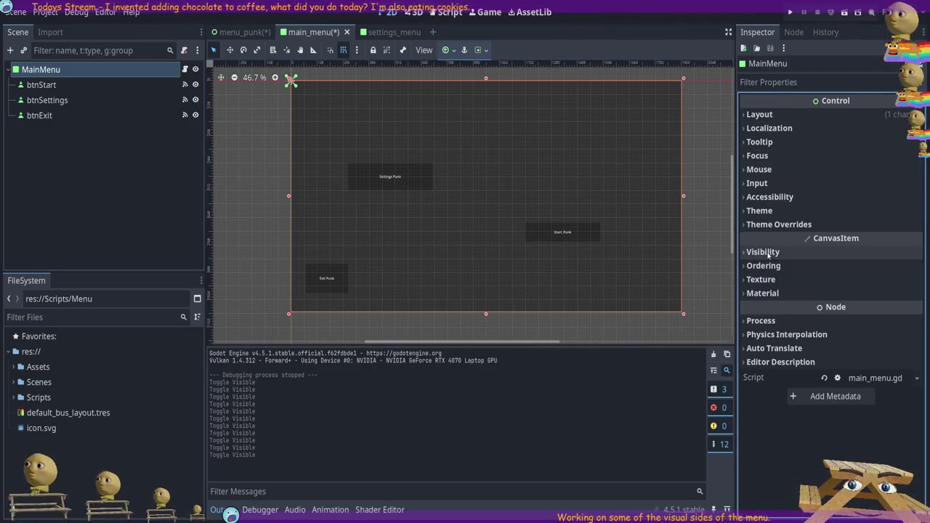
left_click(763, 291)
left_click(764, 281)
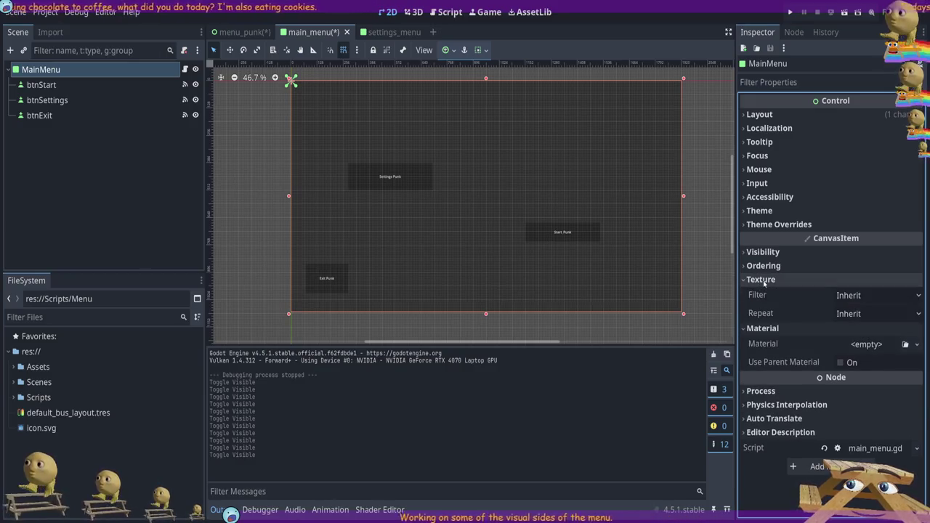
left_click(782, 225)
left_click(782, 212)
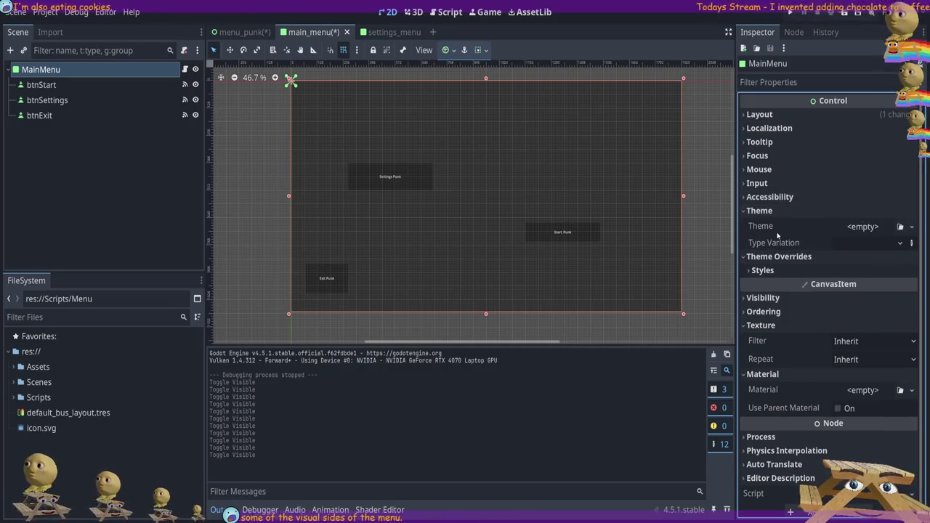
Expand MainMenu's Styles overrides, enable the StyleBoxFlat Panel override, and compare with menu_punk.
left_click(781, 270)
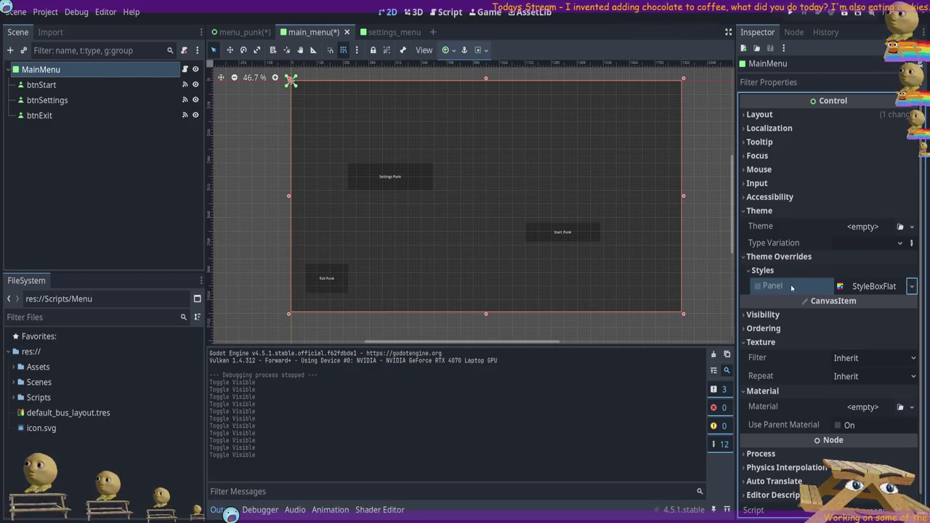
left_click(757, 287)
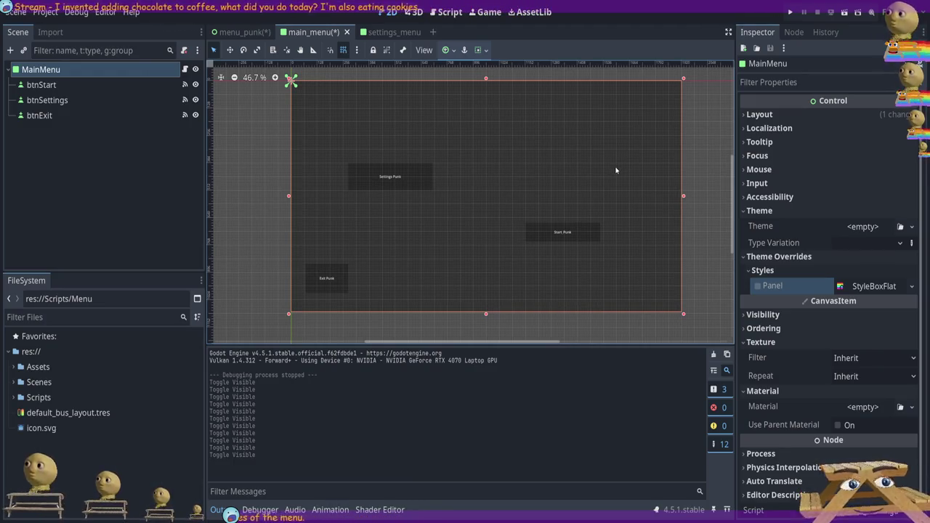
left_click(240, 32)
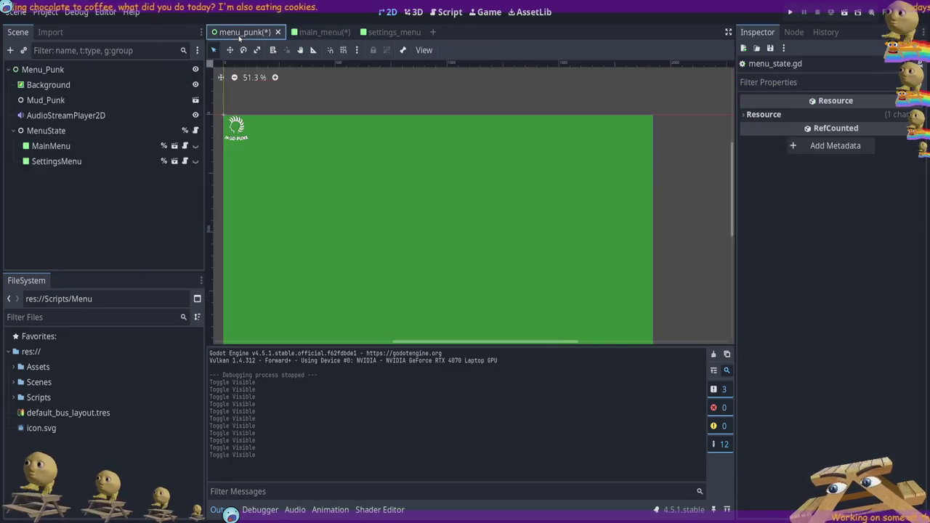
left_click(301, 32)
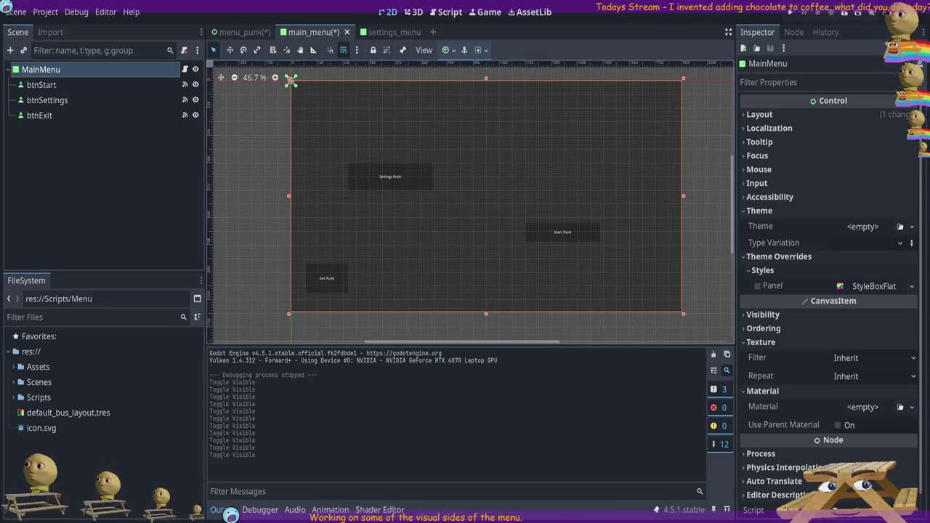
scroll(828, 290, "down", 1)
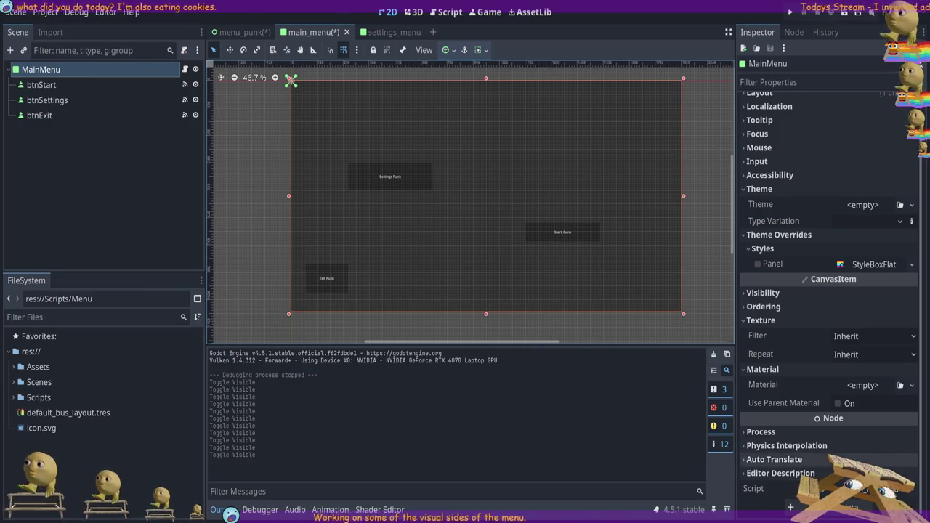
Filter MainMenu's properties by 'Modul' and expand Visibility to reach Modulate and Self Modulate.
left_click(814, 81)
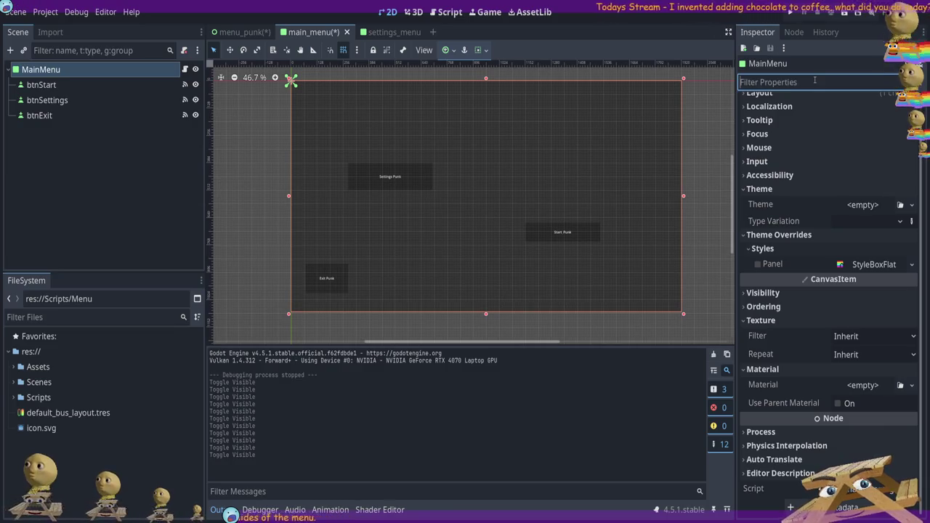
type("Modul")
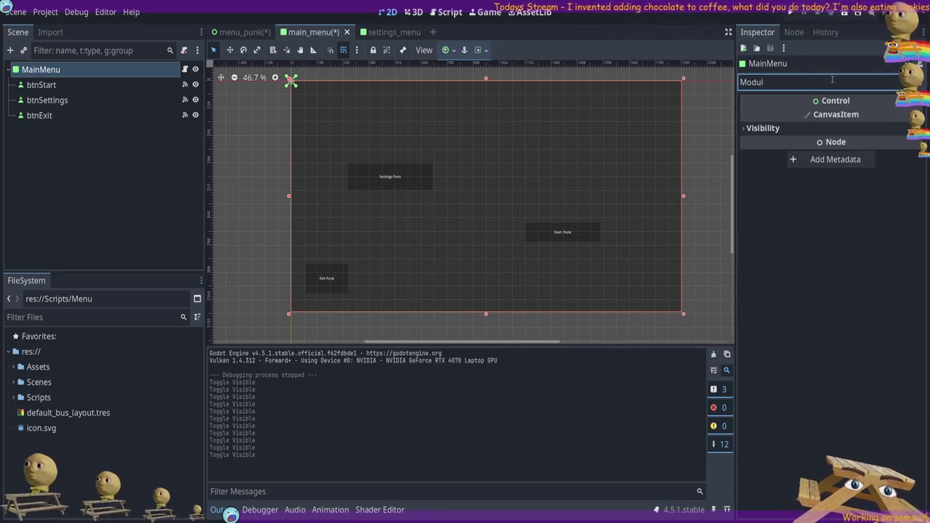
left_click(760, 127)
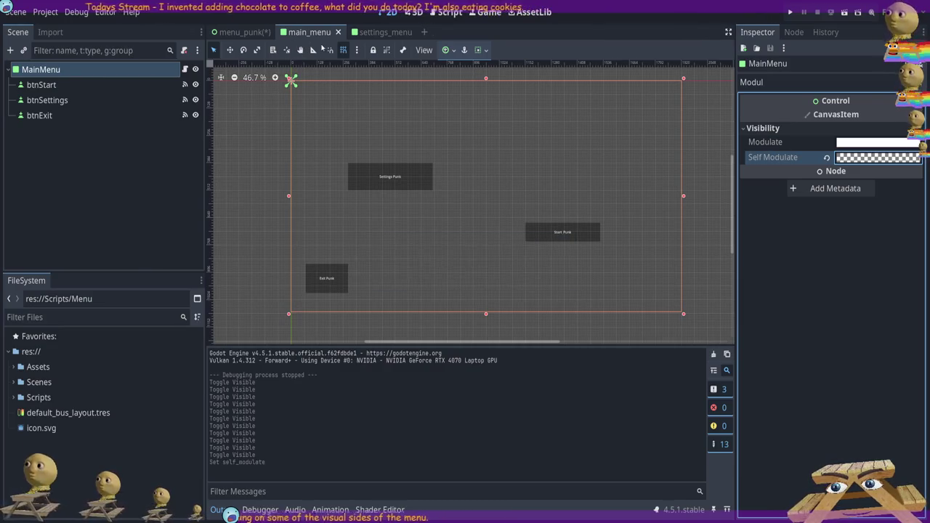
In menu_punk, toggle MainMenu's visibility to compare its see-through panel, then open settings_menu.
left_click(240, 32)
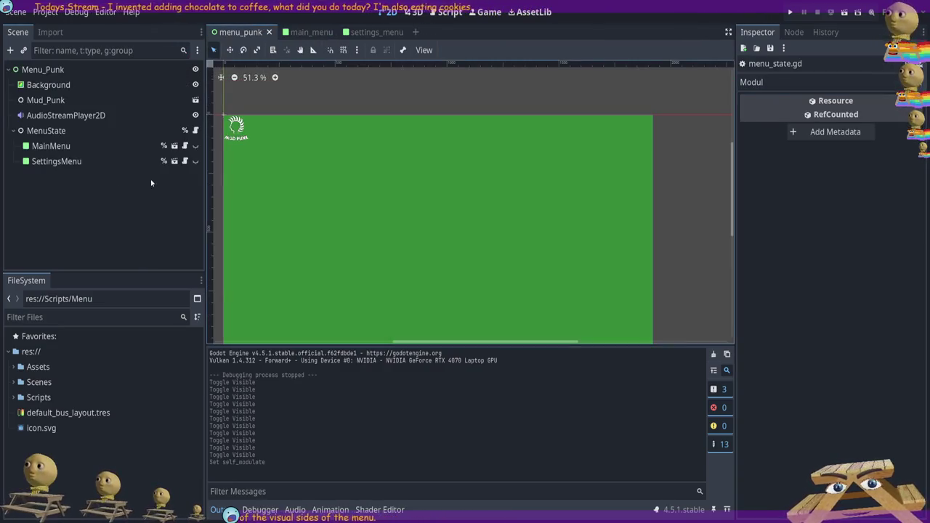
left_click(194, 146)
left_click(195, 146)
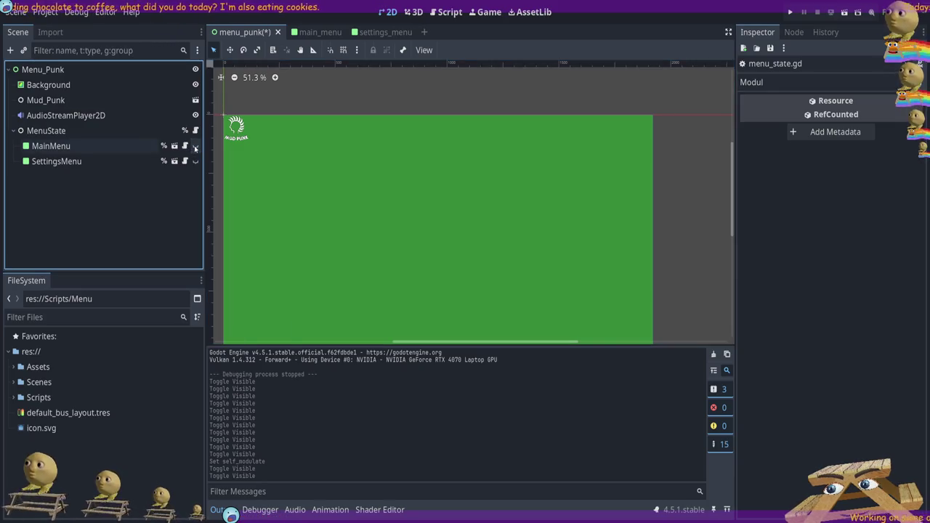
left_click(194, 146)
left_click(195, 146)
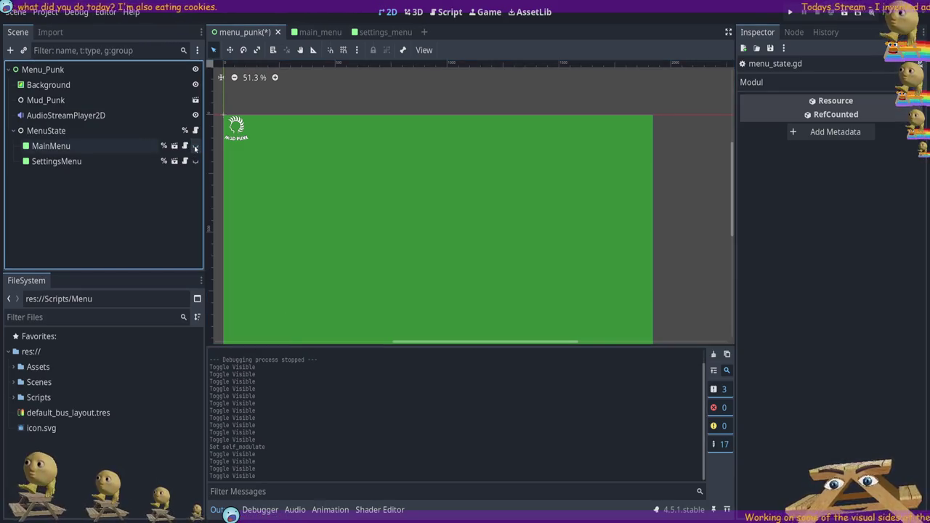
left_click(313, 32)
left_click(374, 32)
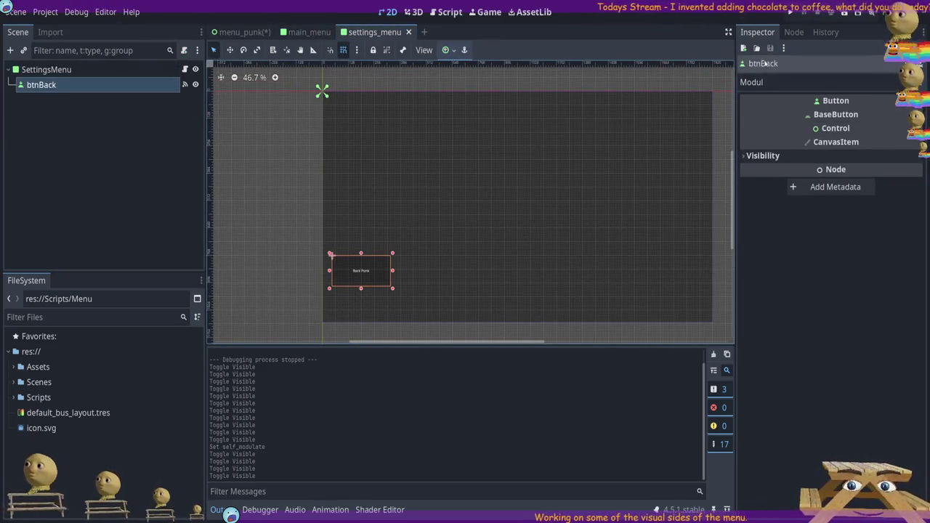
Undo the transparent Self Modulate on btnBack so it stays white.
left_click(763, 156)
left_click(772, 184)
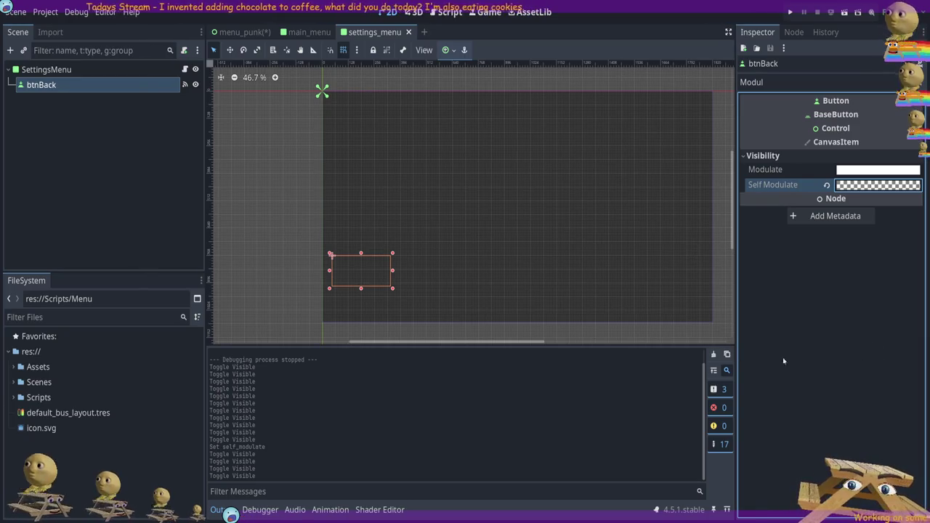
key("ctrl+z")
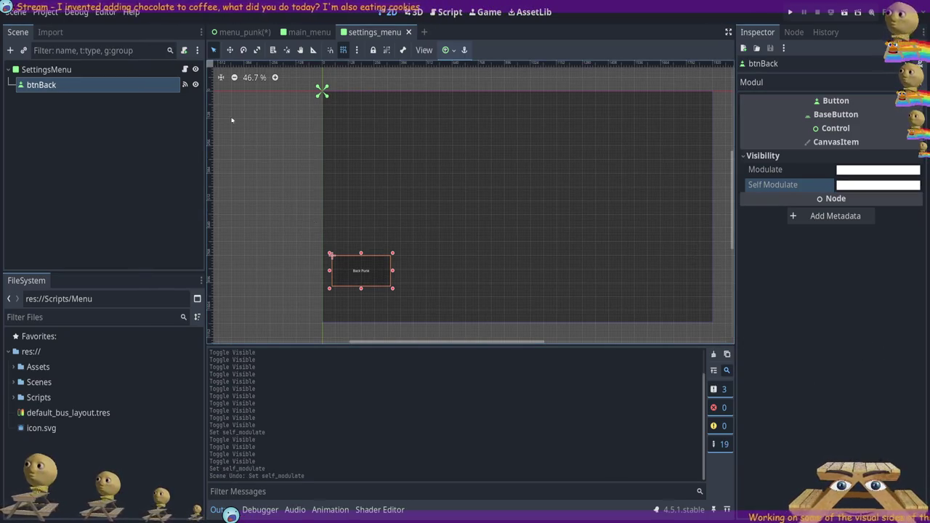
Make the SettingsMenu root's Self Modulate fully transparent, then return to menu_punk.
left_click(129, 64)
left_click(763, 128)
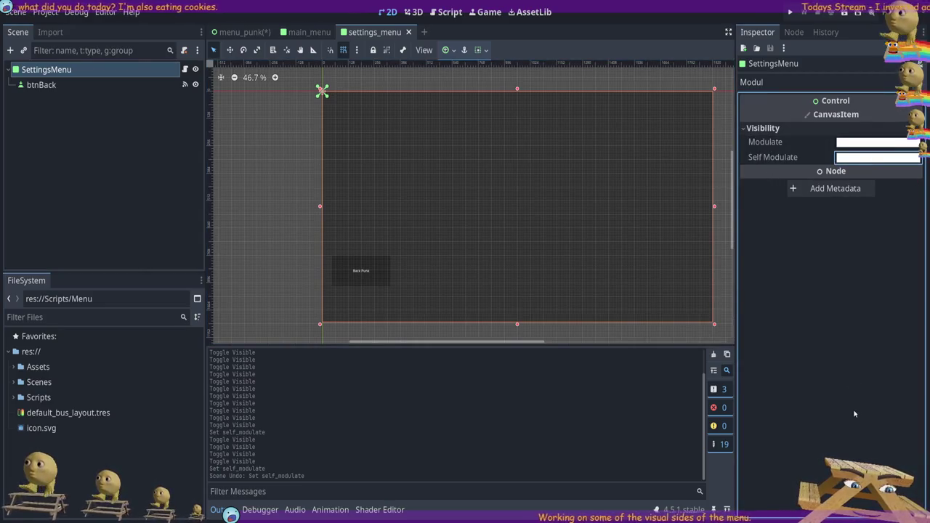
key("ctrl+shift+z")
key("ctrl+shift+z")
left_click(239, 32)
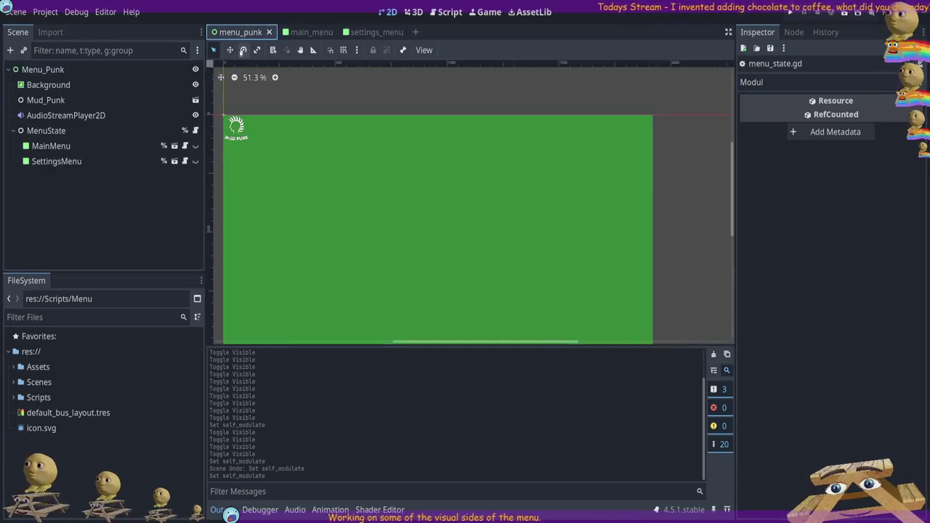
In menu_punk, toggle SettingsMenu's and MainMenu's visibility on and off to compare them.
left_click(195, 161)
left_click(195, 161)
left_click(195, 146)
left_click(195, 146)
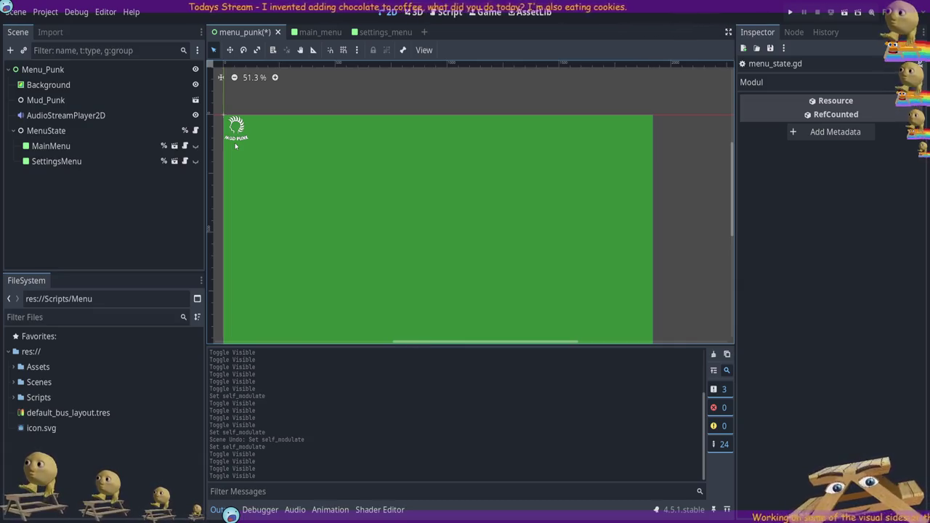
Look through the main_menu and settings_menu scenes, then make MainMenu visible again in menu_punk.
left_click(313, 32)
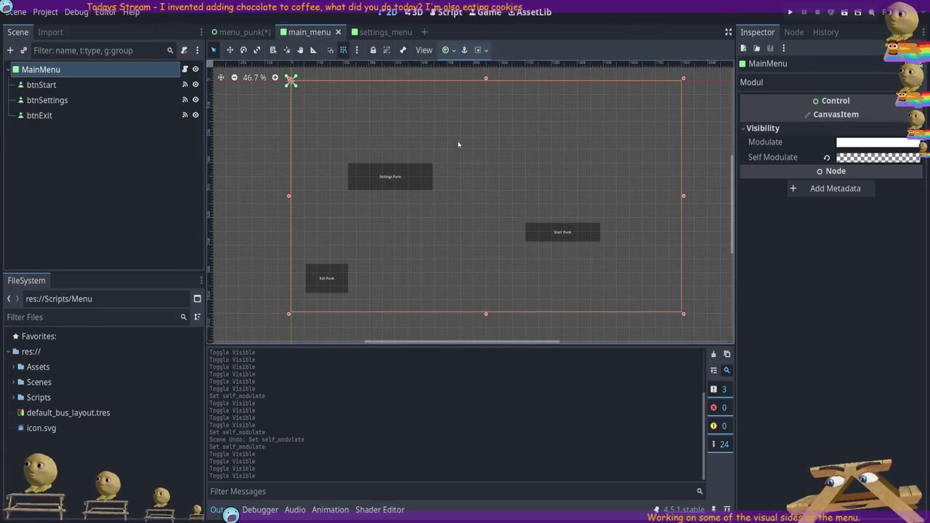
left_click(381, 32)
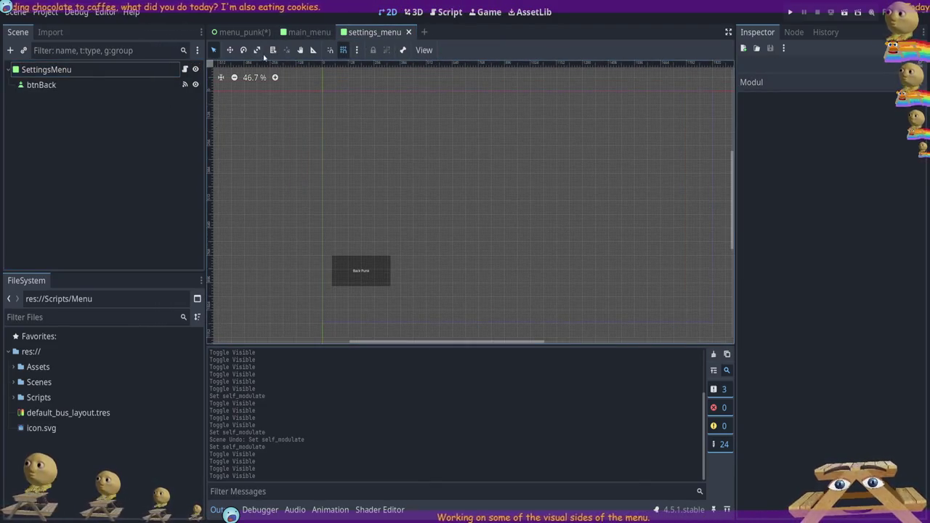
left_click(306, 32)
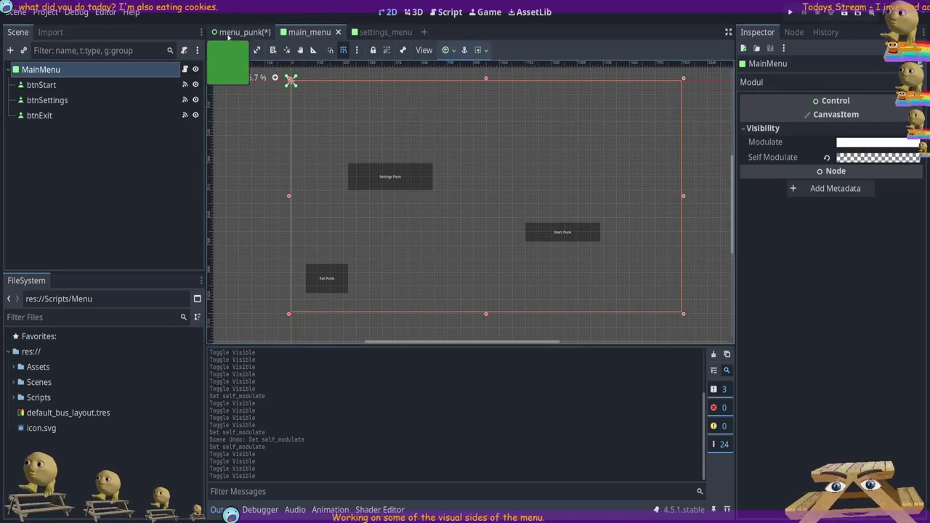
left_click(241, 32)
scroll(420, 132, "down", 3)
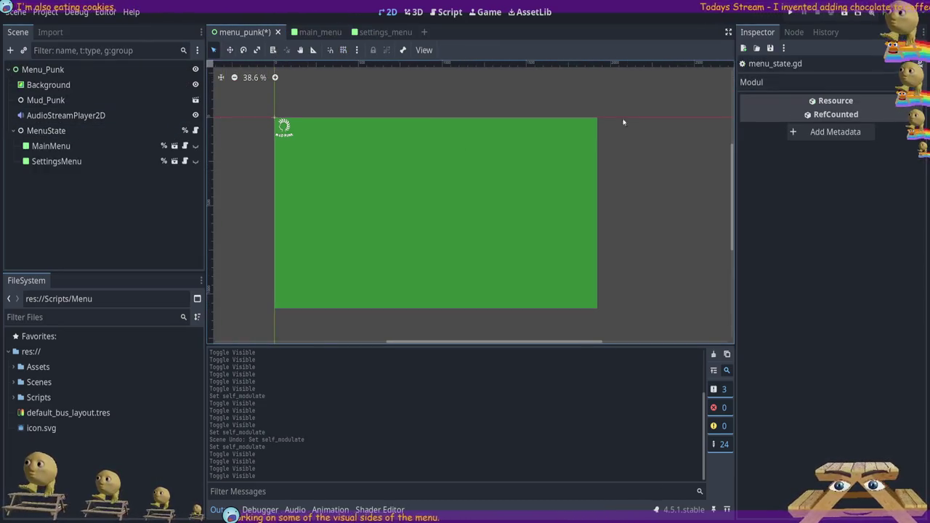
scroll(728, 151, "down", 1)
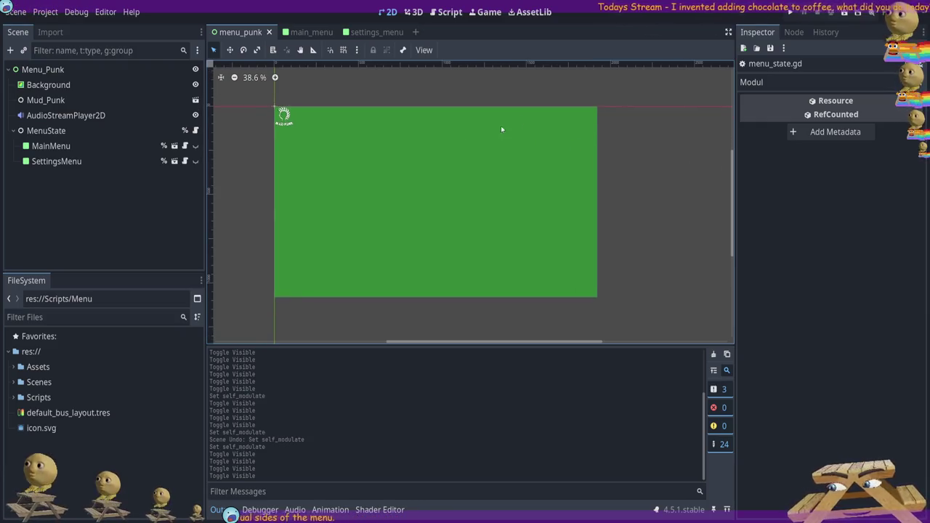
left_click(195, 146)
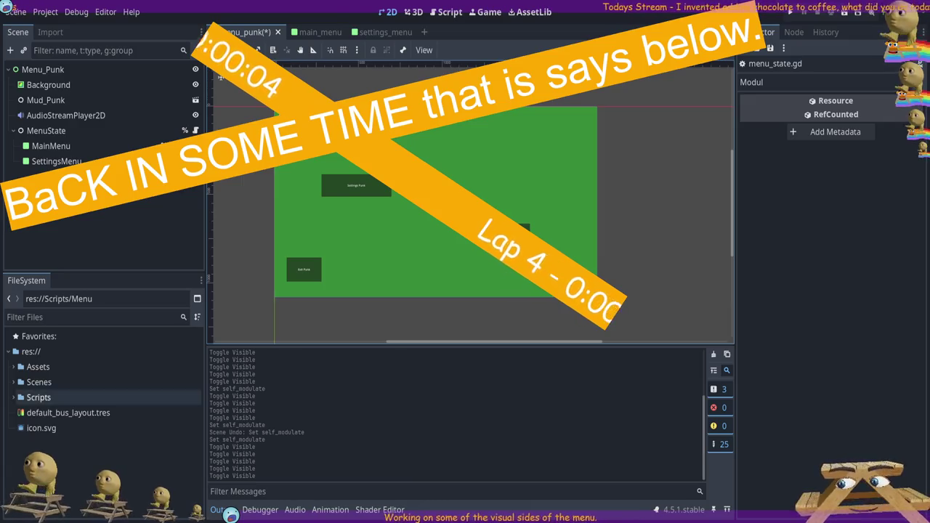
In the main_menu scene, select btnSettings and clear the Inspector property filter.
left_click(369, 194)
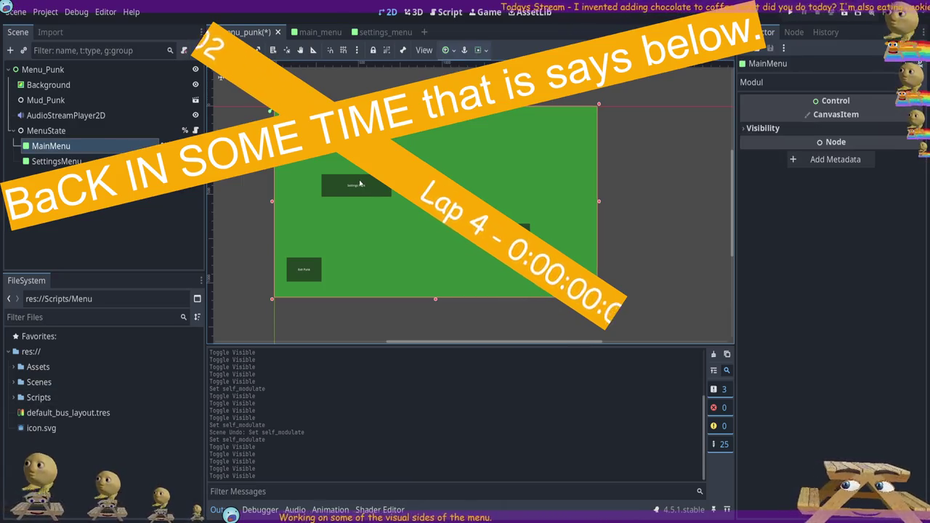
left_click(313, 34)
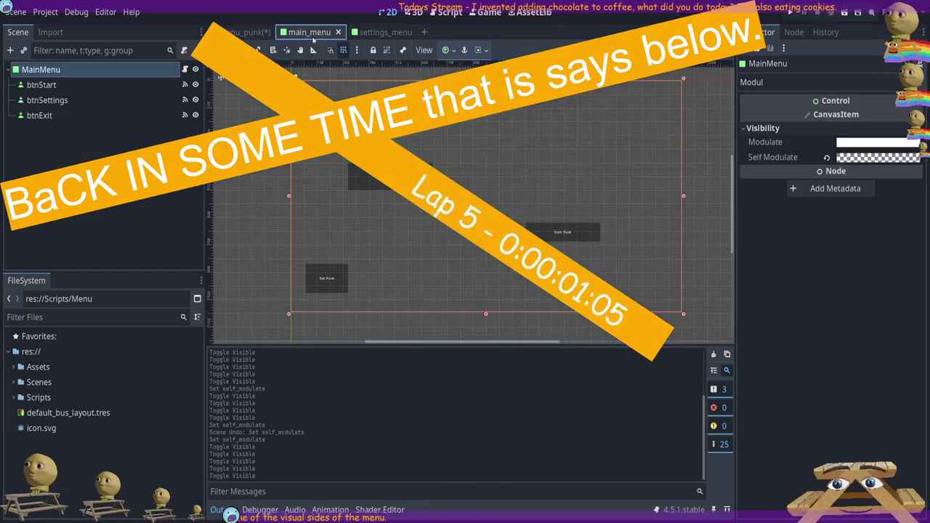
left_click(369, 177)
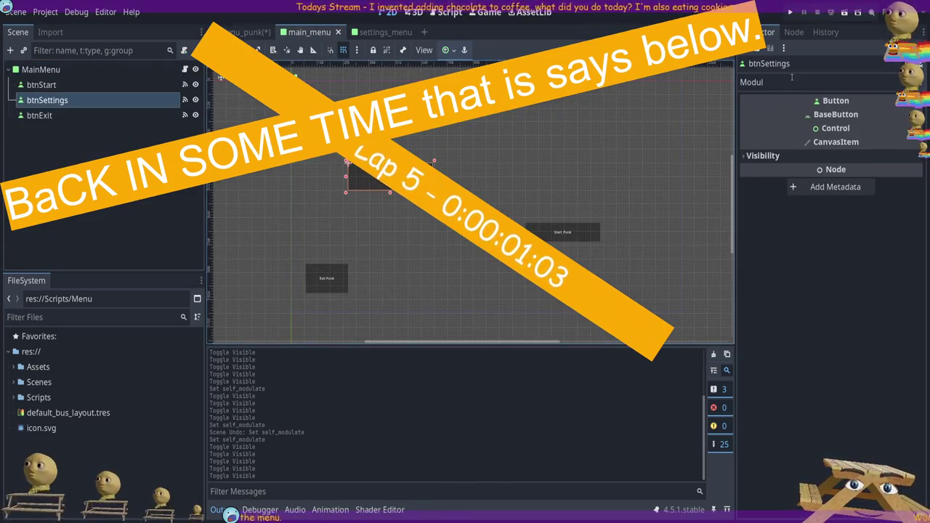
key("BackSpace")
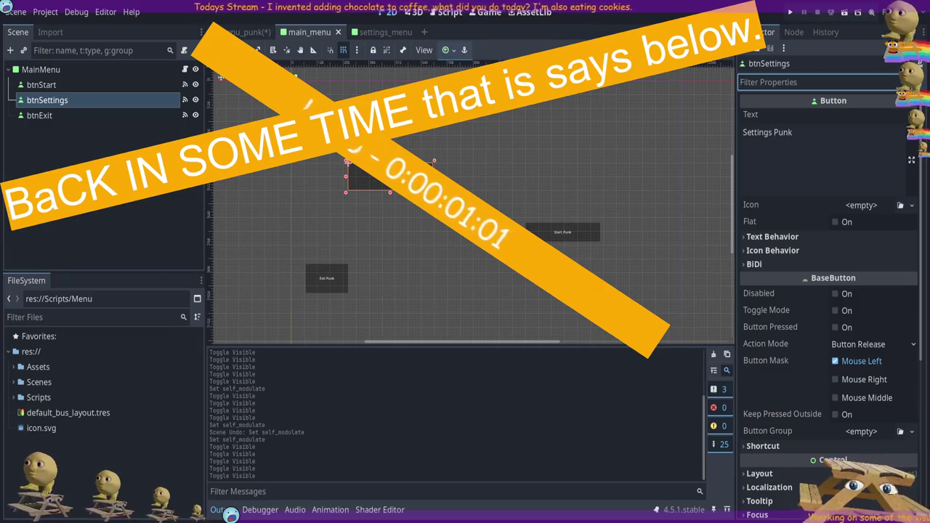
Expand btnSettings' Theme and Theme Overrides sections and check its Theme and Type Variation properties, then deselect it.
scroll(809, 339, "down", 5)
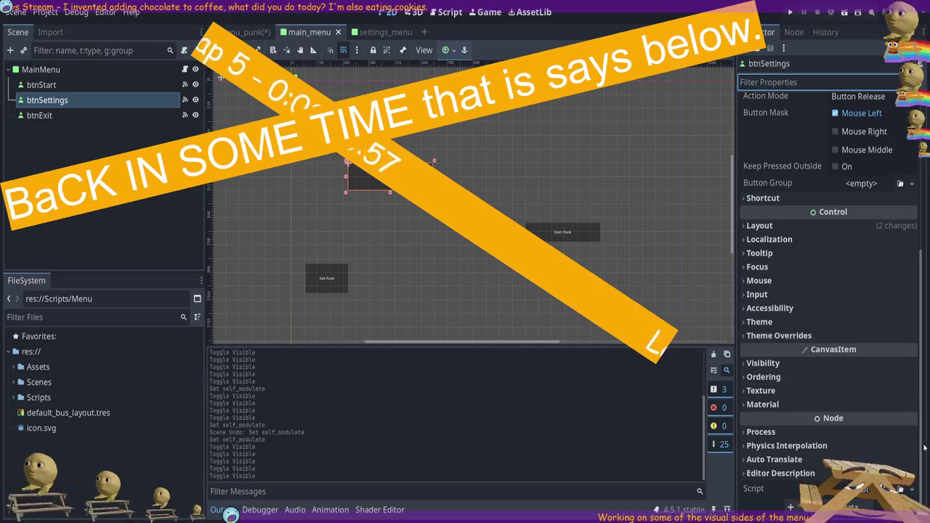
left_click(770, 335)
left_click(767, 322)
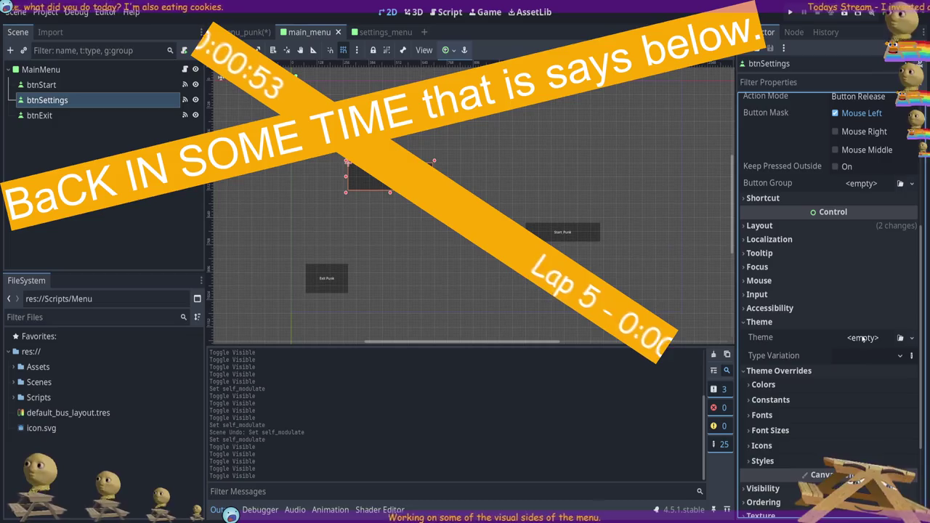
left_click(798, 353)
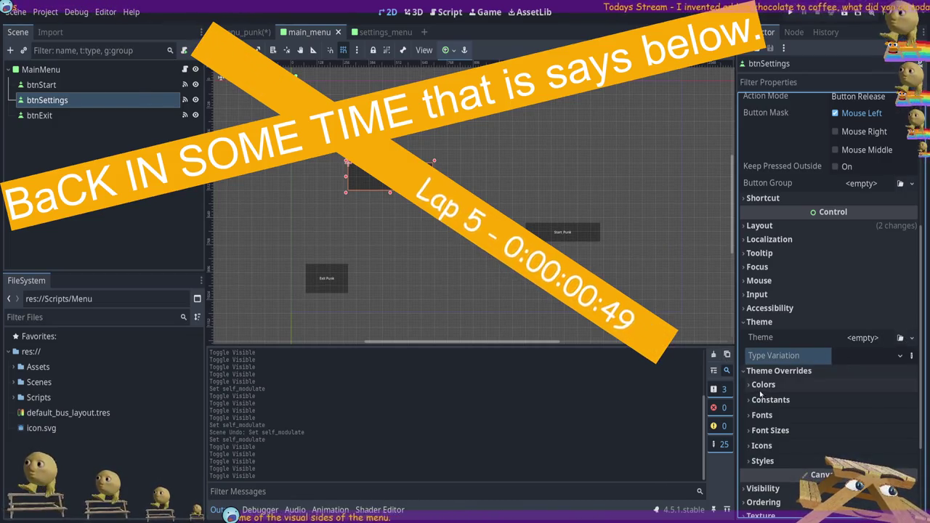
left_click(787, 338)
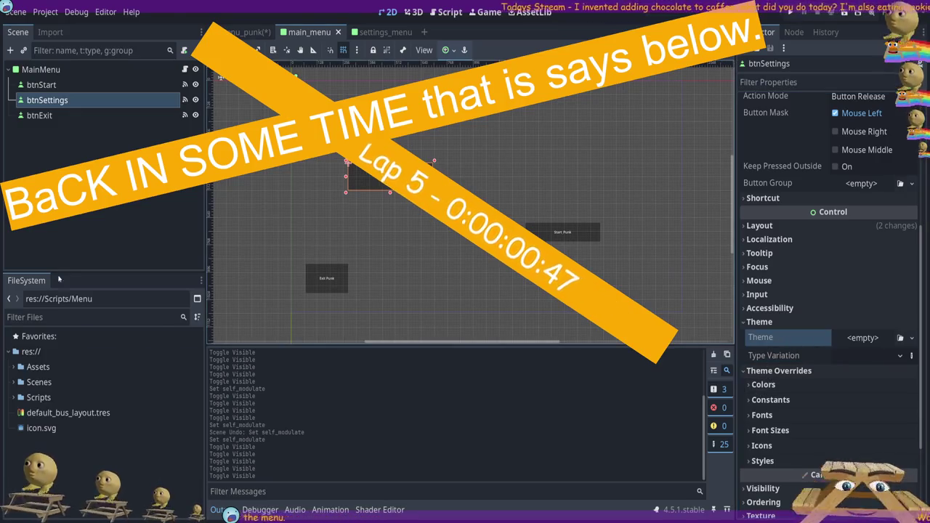
left_click(59, 247)
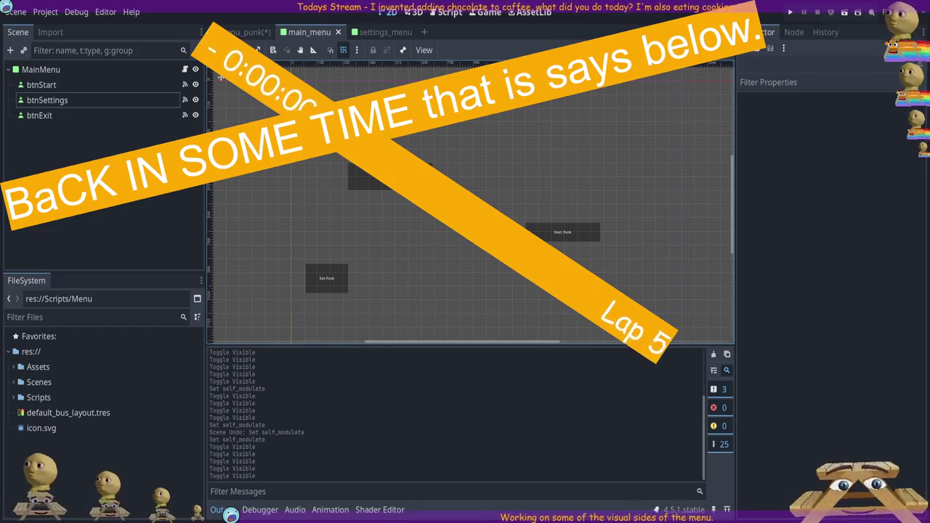
Assign a New Theme to btnStart's Theme property and open it in the Theme editor.
left_click(44, 84)
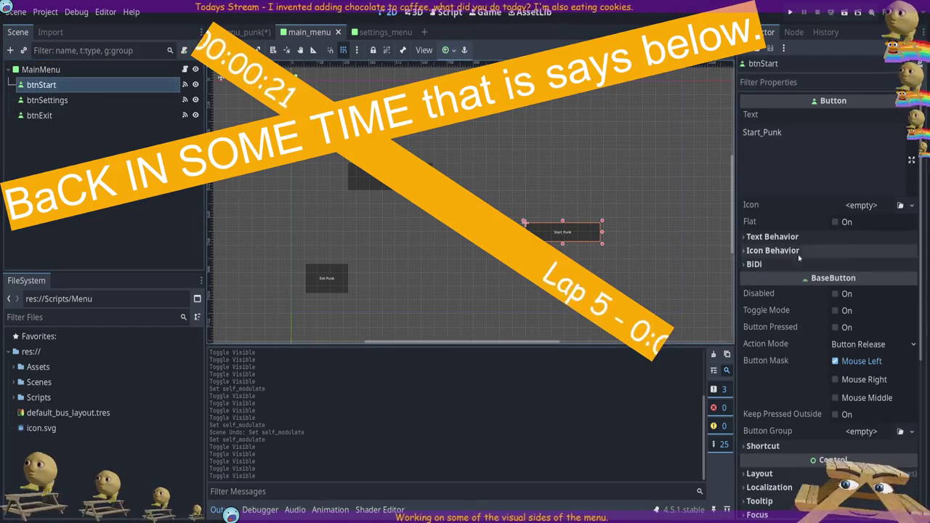
scroll(817, 314, "down", 5)
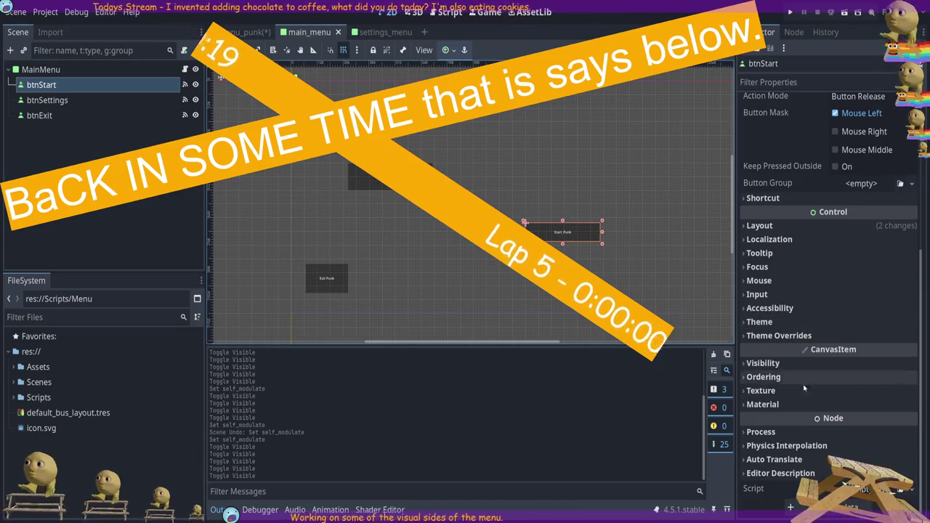
left_click(763, 322)
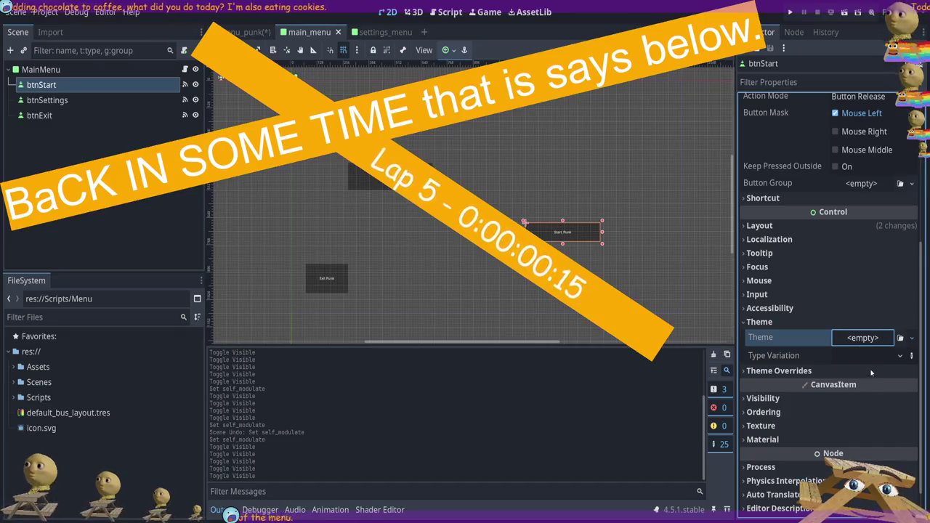
left_click_drag(871, 368, 861, 338)
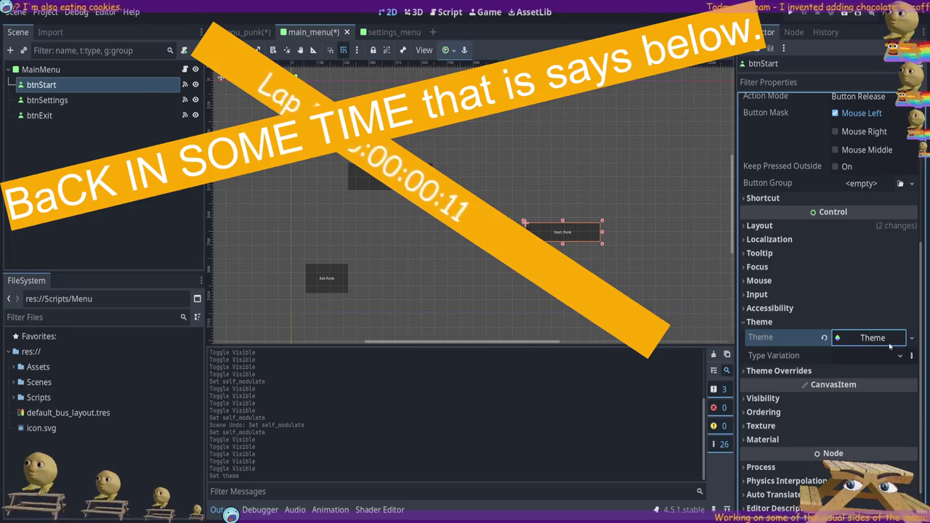
left_click(781, 356)
left_click(887, 337)
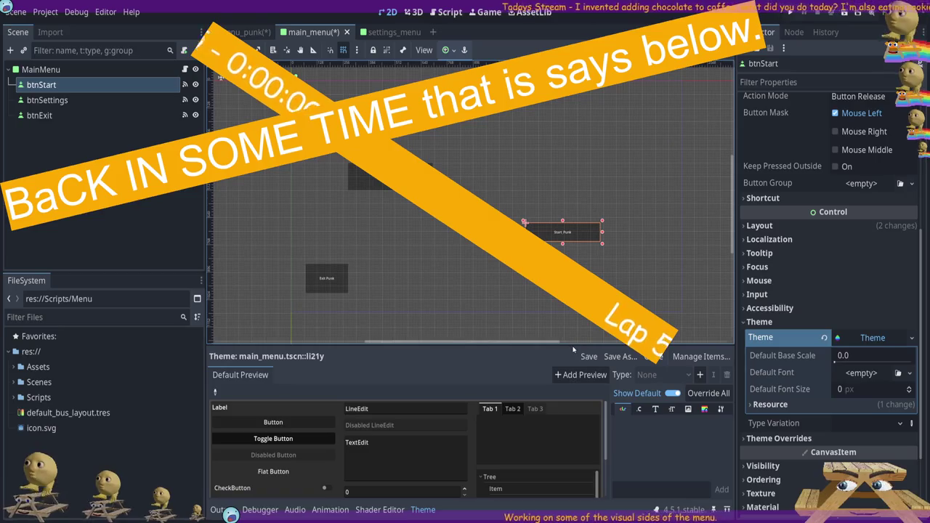
Resize the Theme editor panel, then clear the Theme from btnStart's Theme slot.
mouse_move(571, 347)
left_mouse_down()
mouse_move(561, 177)
mouse_move(560, 200)
left_mouse_up()
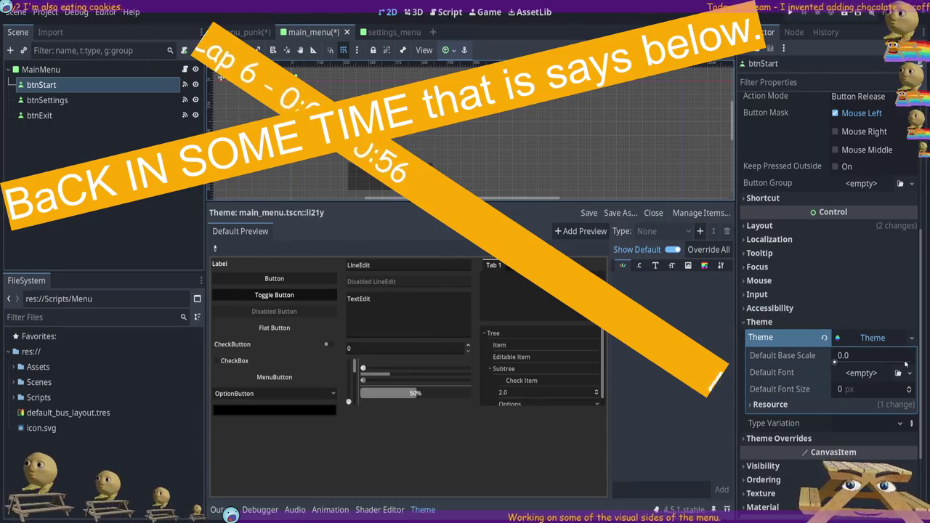
left_click(872, 338)
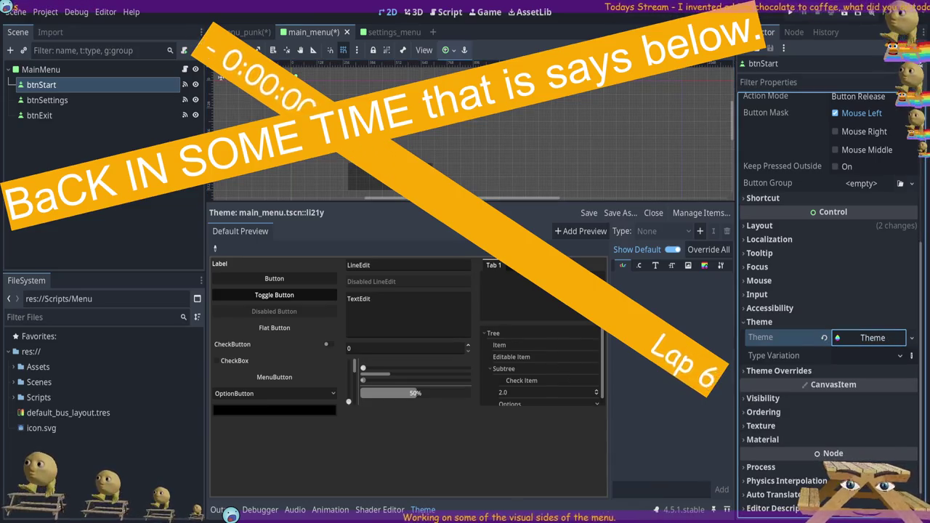
left_click_drag(436, 201, 436, 287)
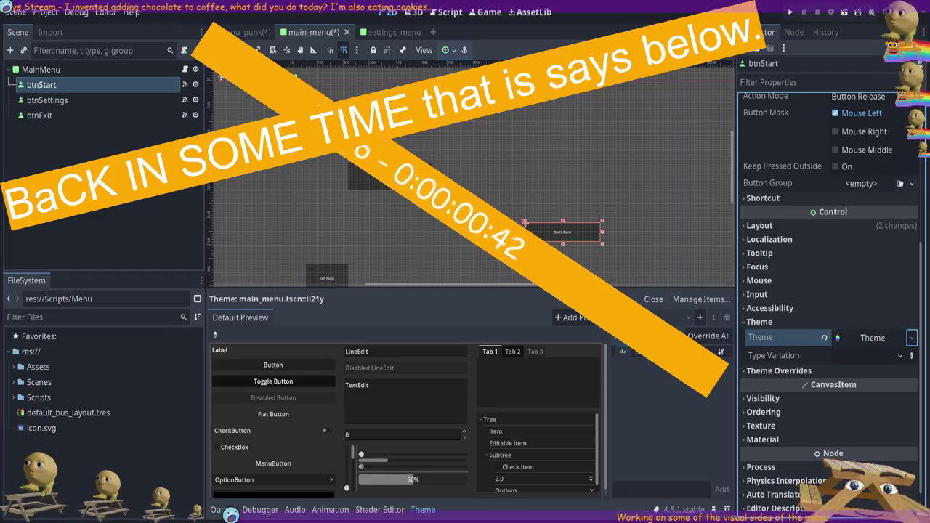
left_click(824, 337)
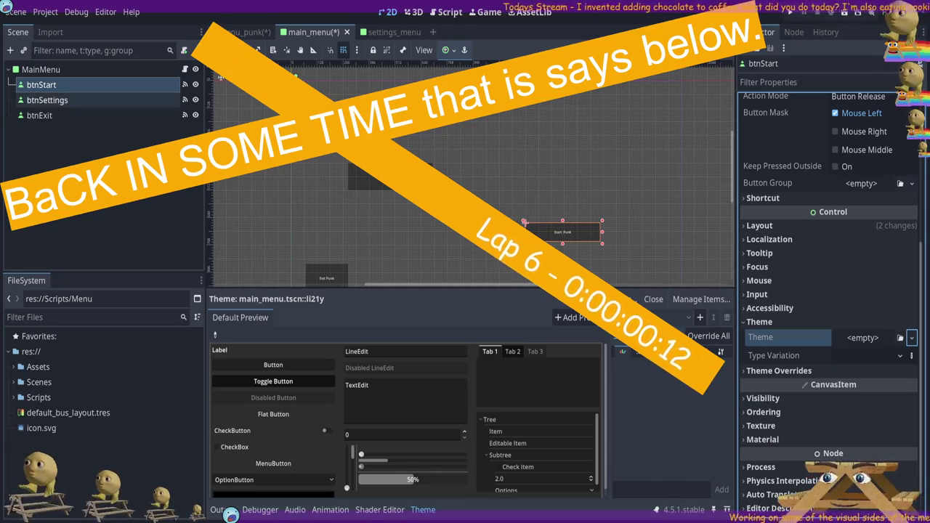
Deselect btnStart and switch to the settings_menu scene with its btnBack button.
left_click(305, 94)
left_click(409, 35)
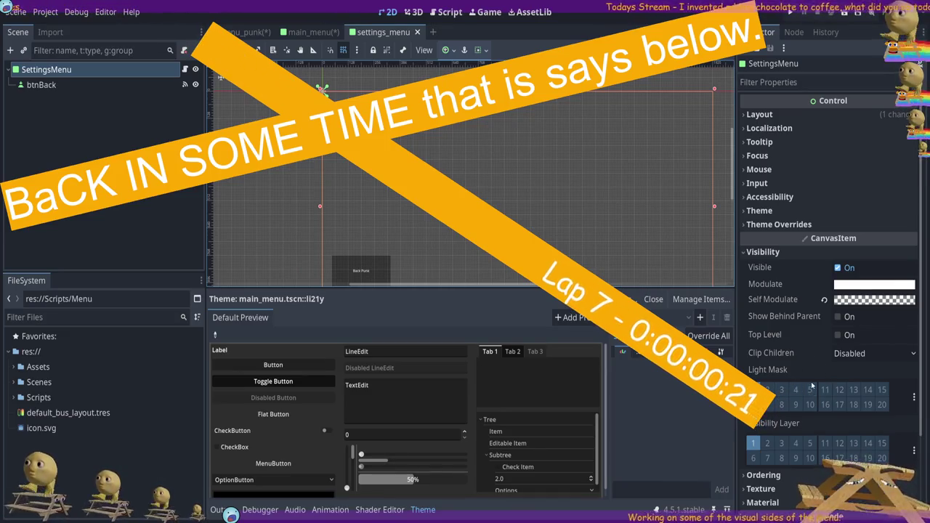
scroll(813, 385, "down", 3)
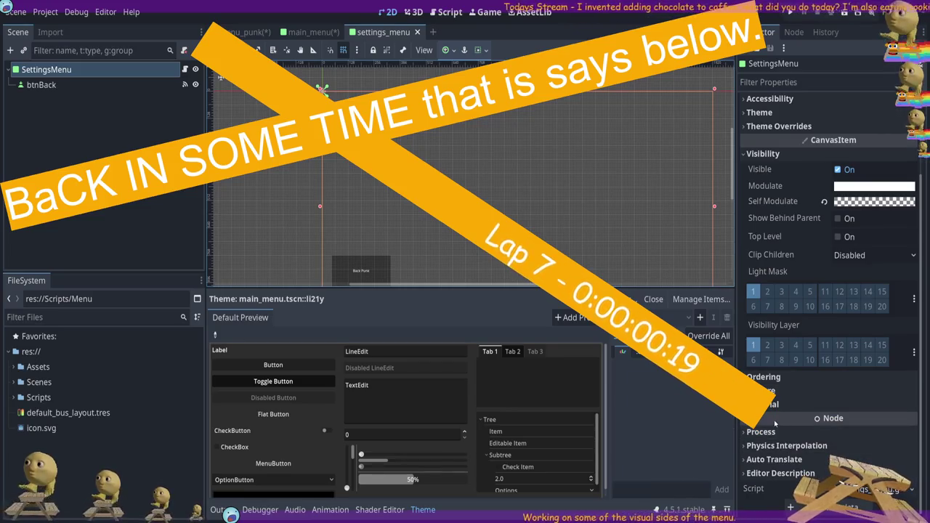